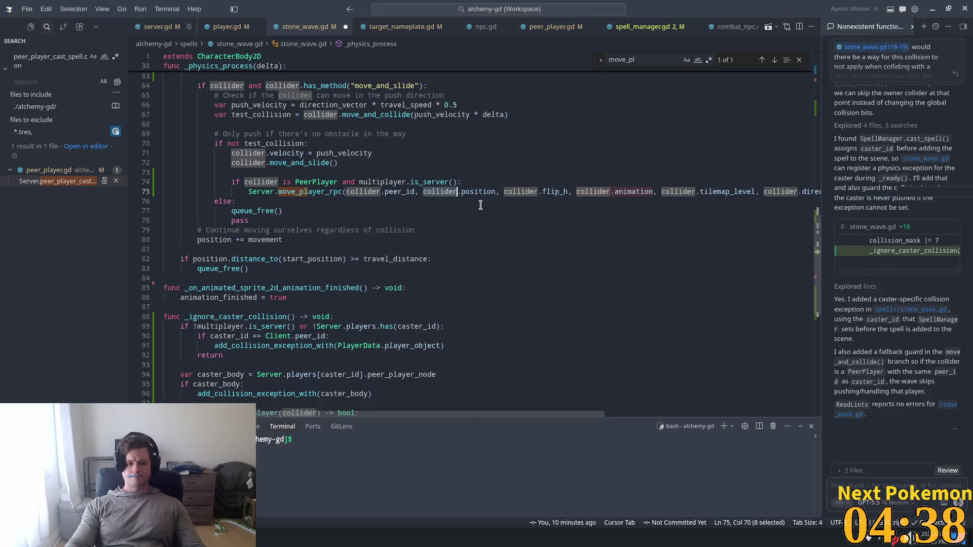
# Save stone_wave.gd and follow its line 75 move_player_rpc call to the definition in server.gd
pyautogui.click(560, 193)
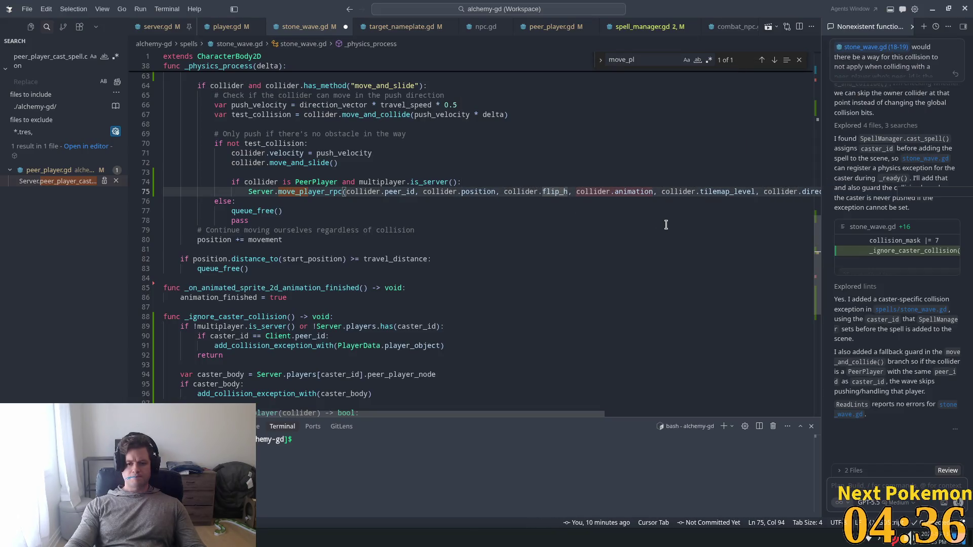
pyautogui.press('Up')
pyautogui.press('Up')
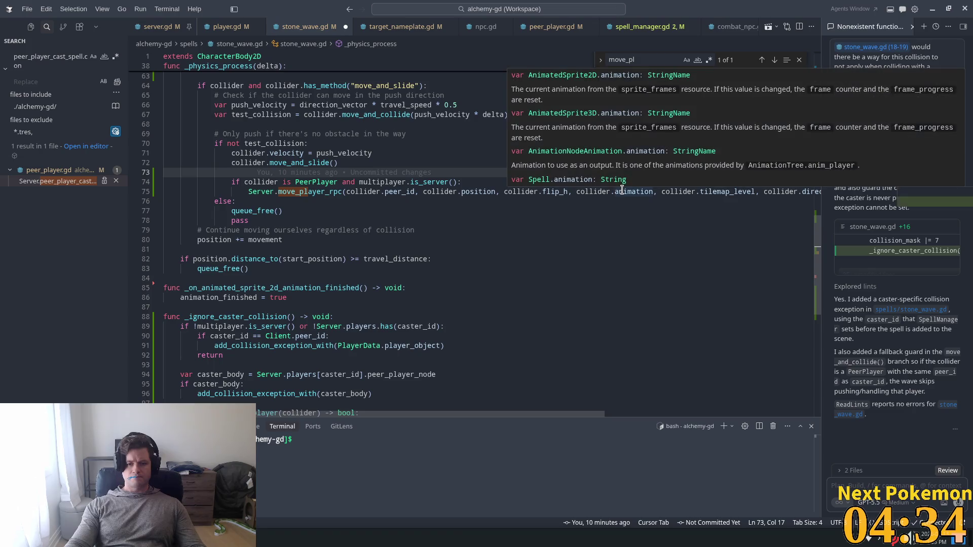
pyautogui.doubleClick(712, 193)
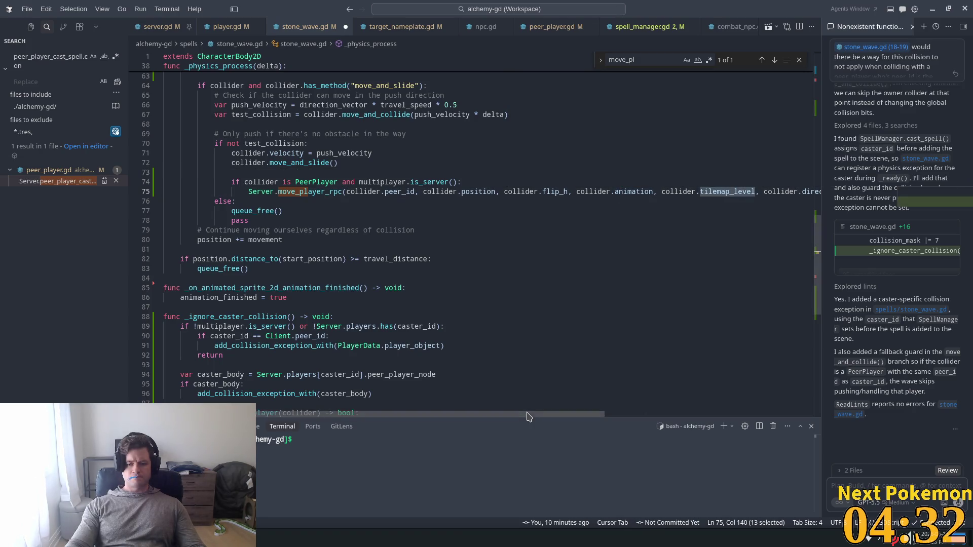
pyautogui.moveTo(530, 415); pyautogui.dragTo(610, 410)
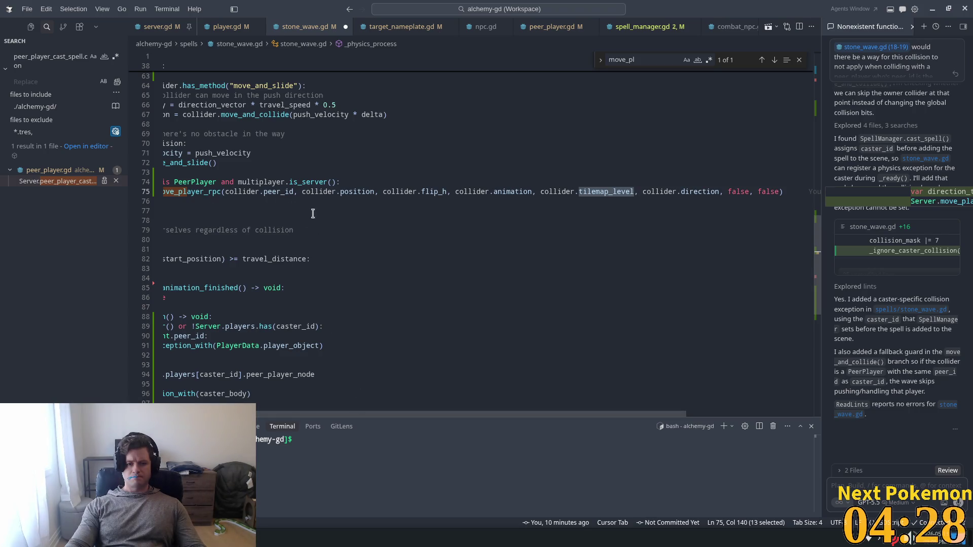
pyautogui.moveTo(441, 412); pyautogui.dragTo(385, 412)
pyautogui.click(260, 192)
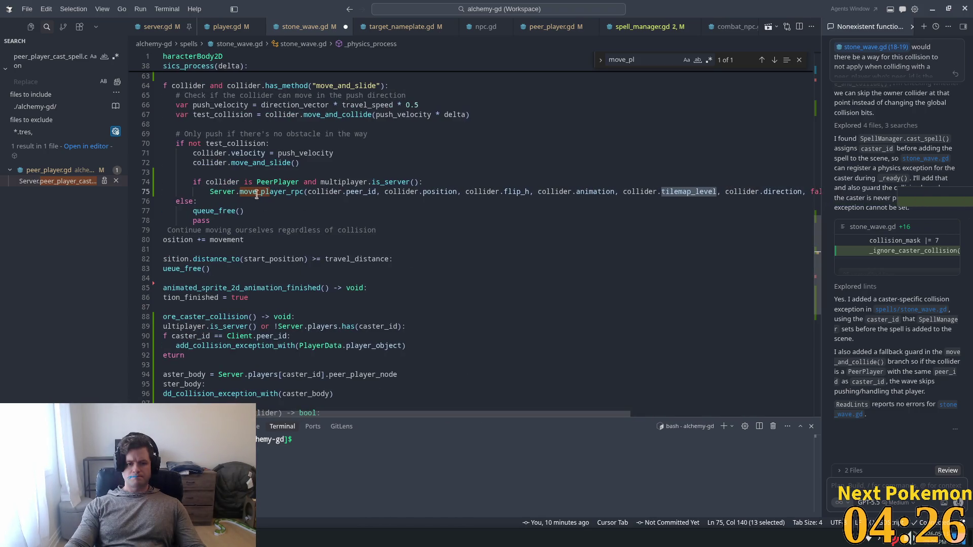
pyautogui.hotkey('ctrl', 's')
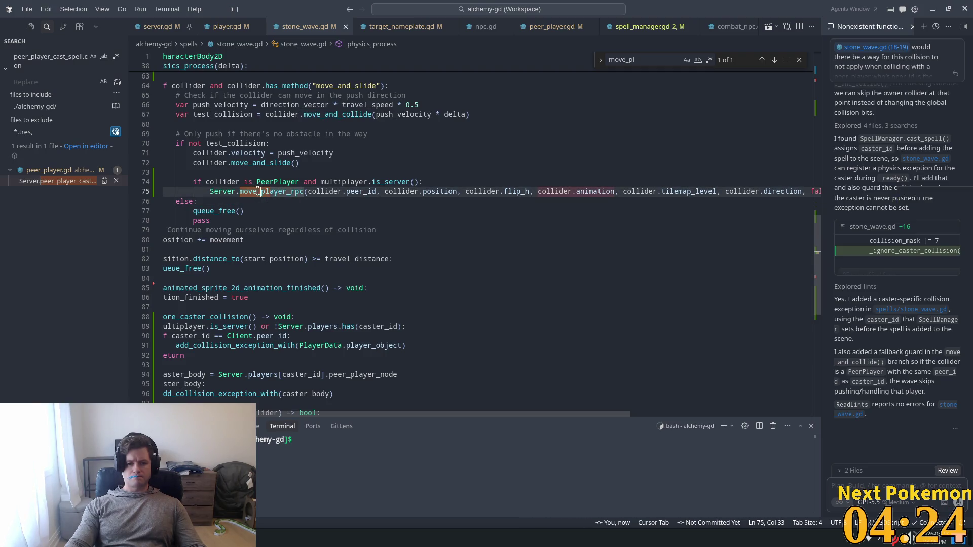
pyautogui.keyDown('ctrl'); pyautogui.click(259, 191); pyautogui.keyUp('ctrl')
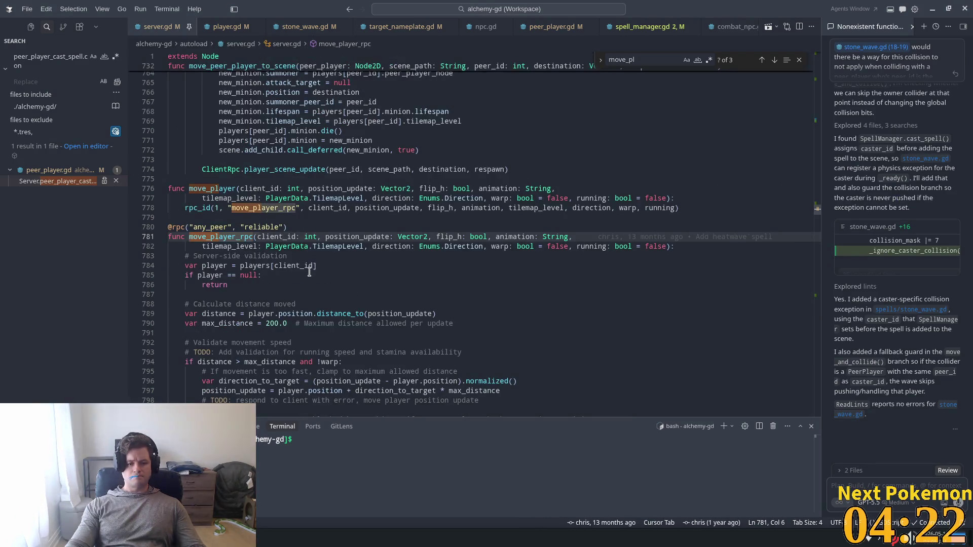
pyautogui.scroll(-2, 309, 271)
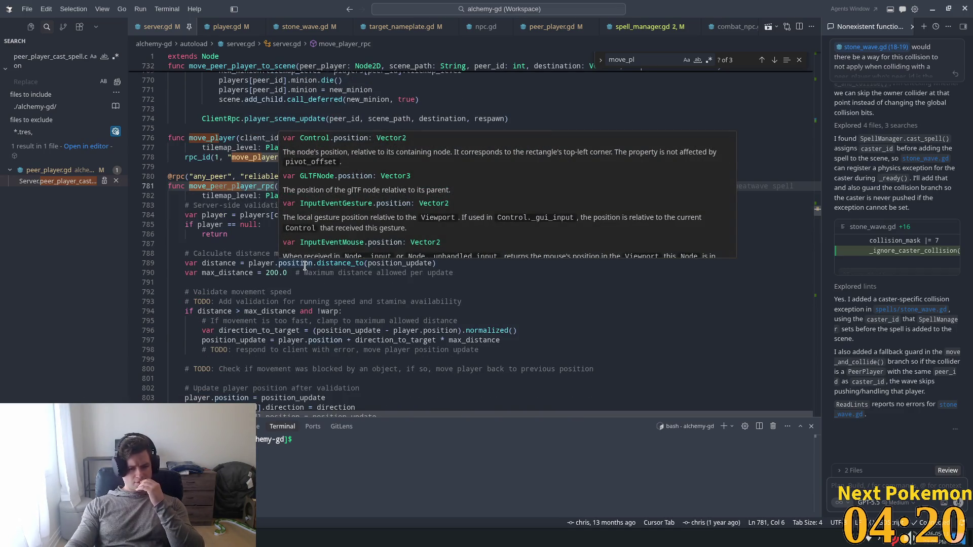
pyautogui.scroll(-5, 304, 267)
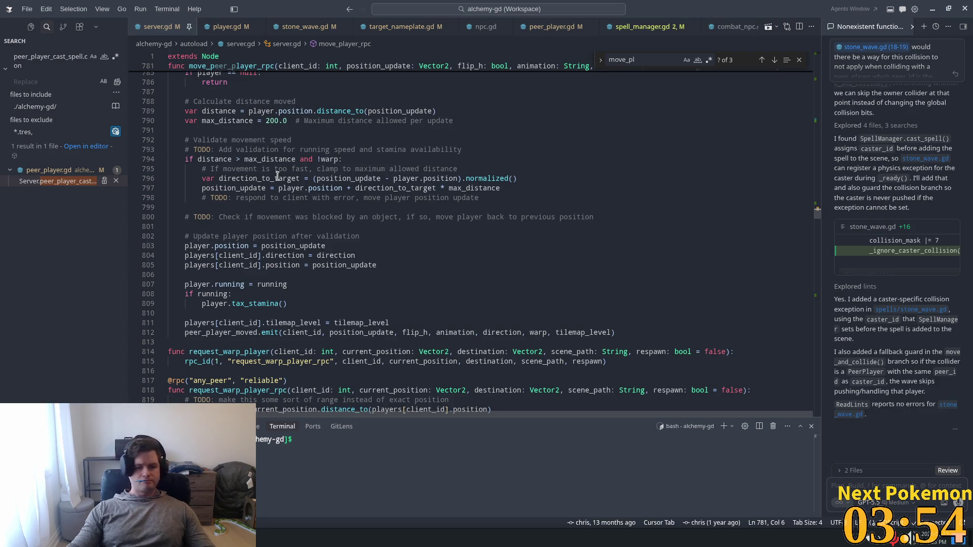
pyautogui.moveTo(314, 198)
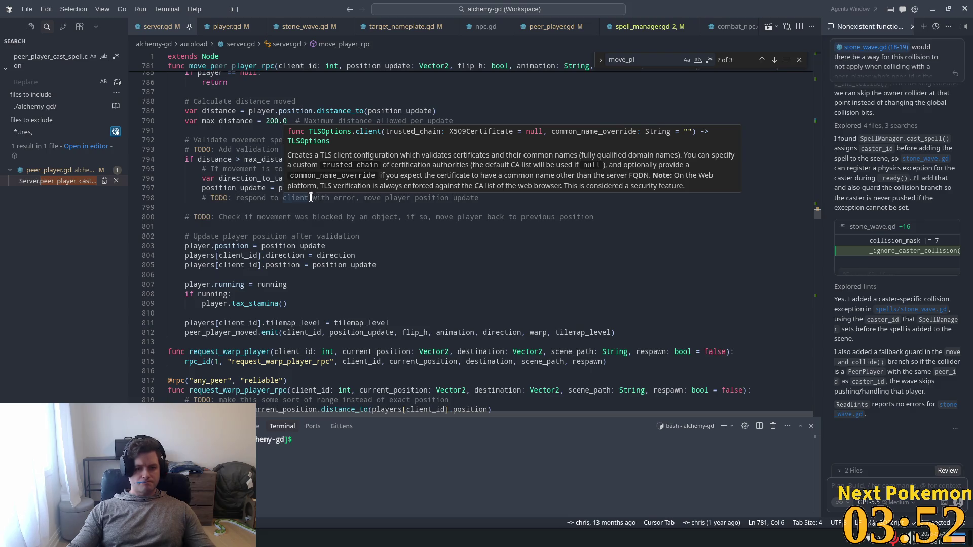
pyautogui.scroll(-3, 306, 206)
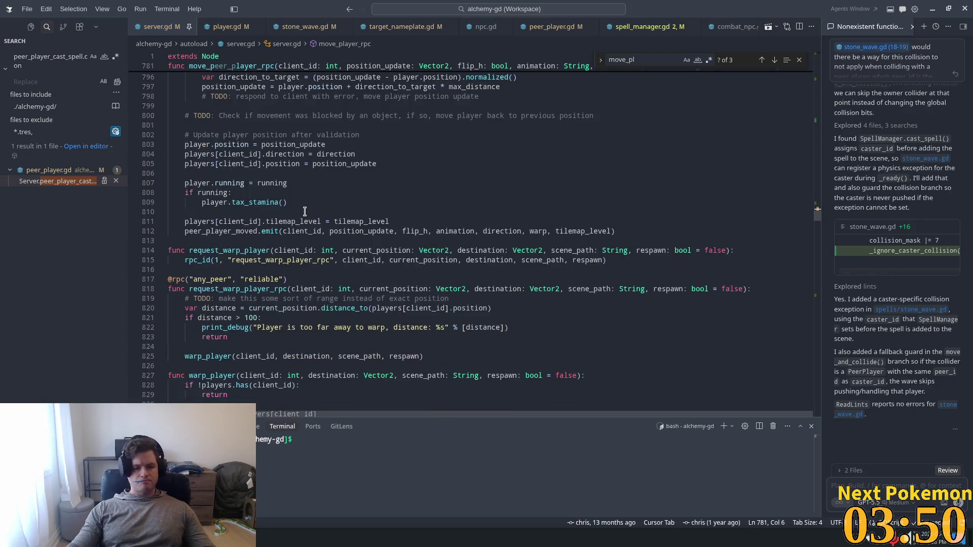
pyautogui.scroll(1, 302, 213)
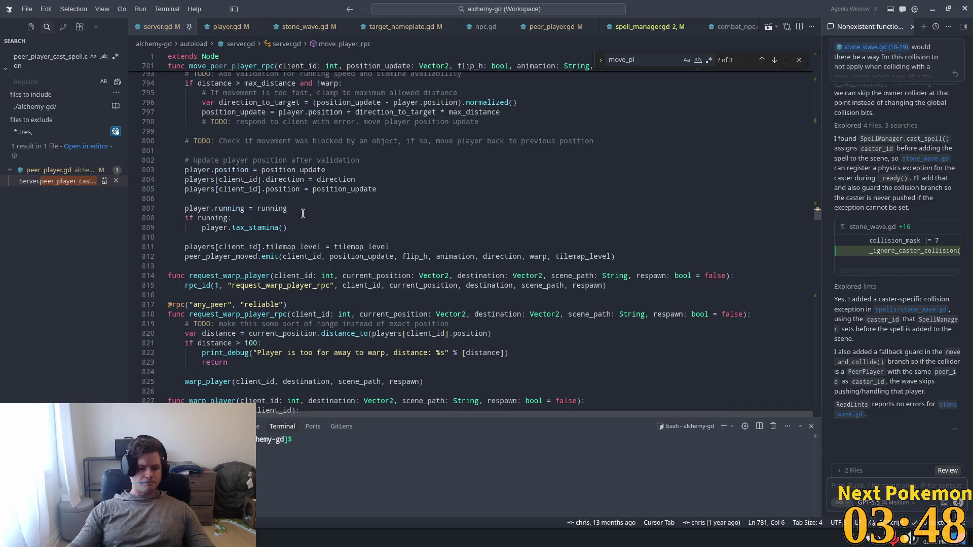
pyautogui.scroll(-1, 300, 217)
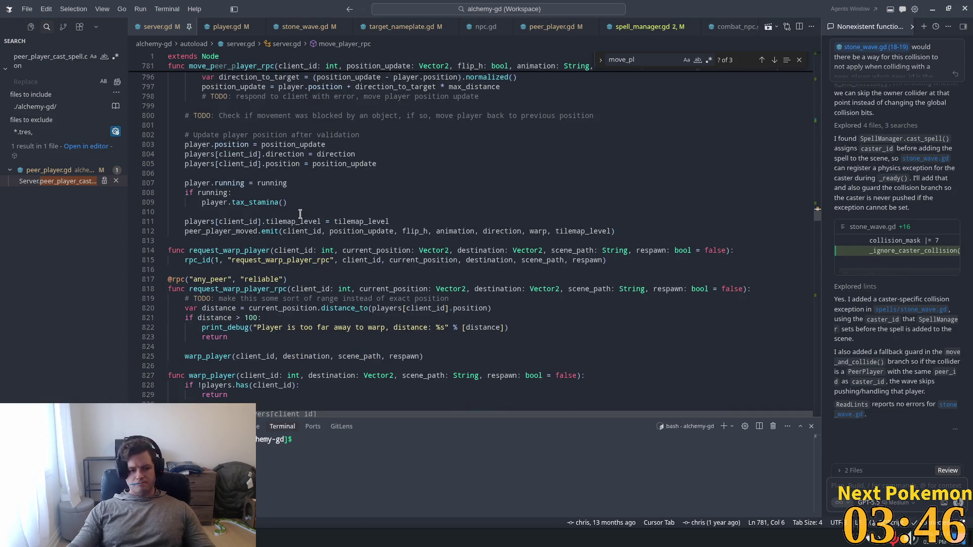
pyautogui.scroll(-5, 306, 216)
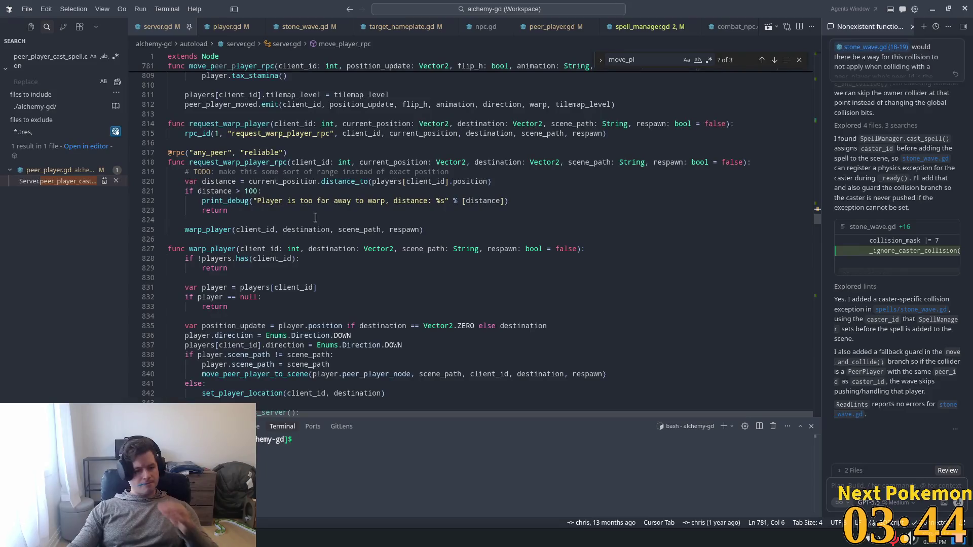
pyautogui.scroll(-4, 315, 217)
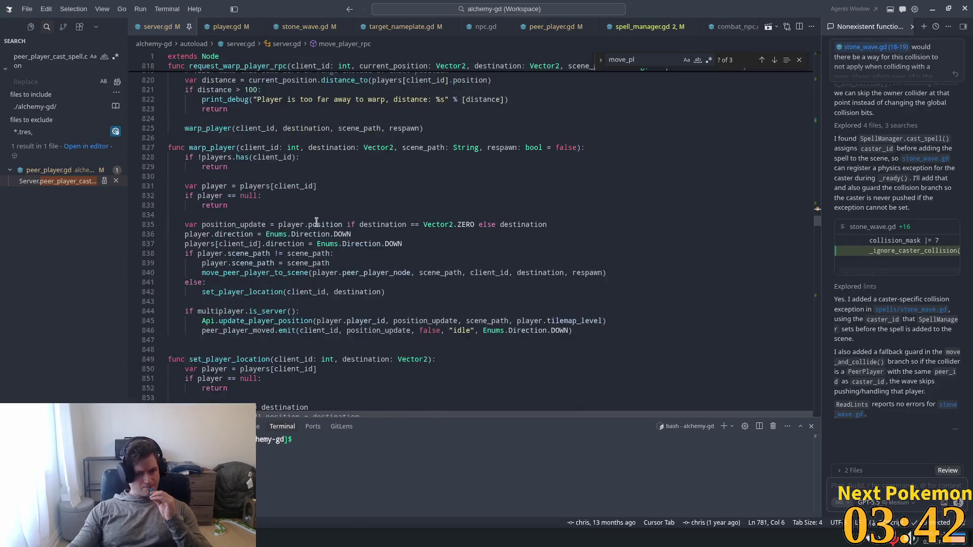
pyautogui.scroll(-1, 316, 222)
pyautogui.scroll(-3, 316, 222)
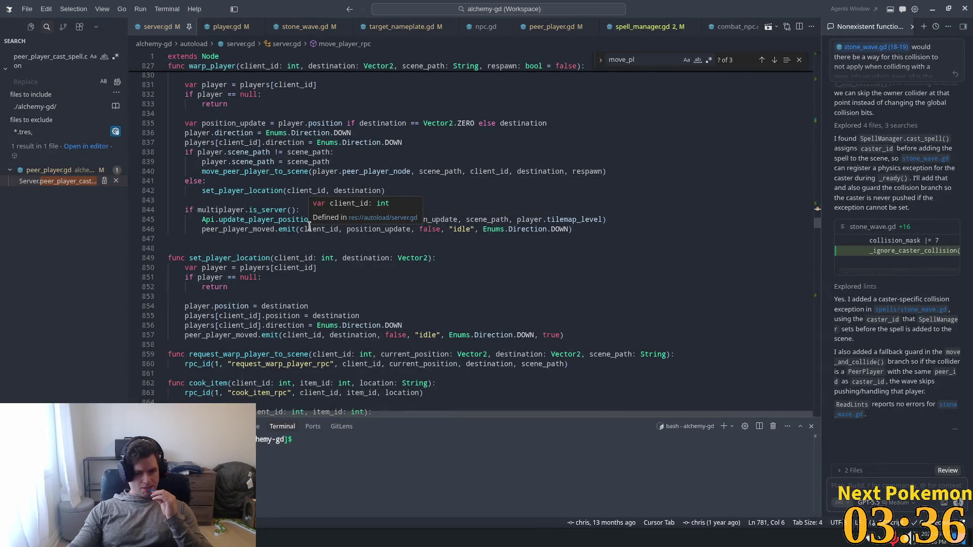
pyautogui.scroll(-4, 309, 226)
pyautogui.scroll(-3, 309, 226)
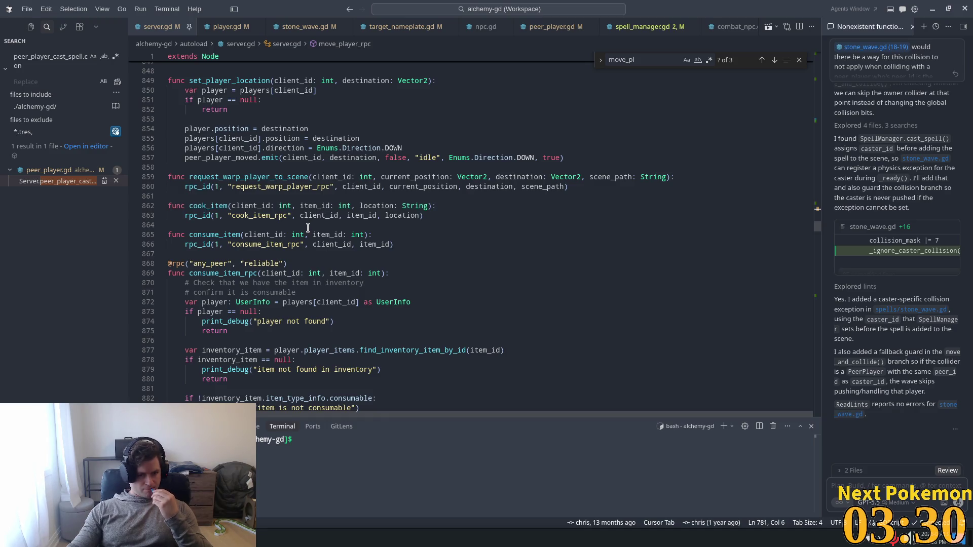
pyautogui.scroll(7, 308, 227)
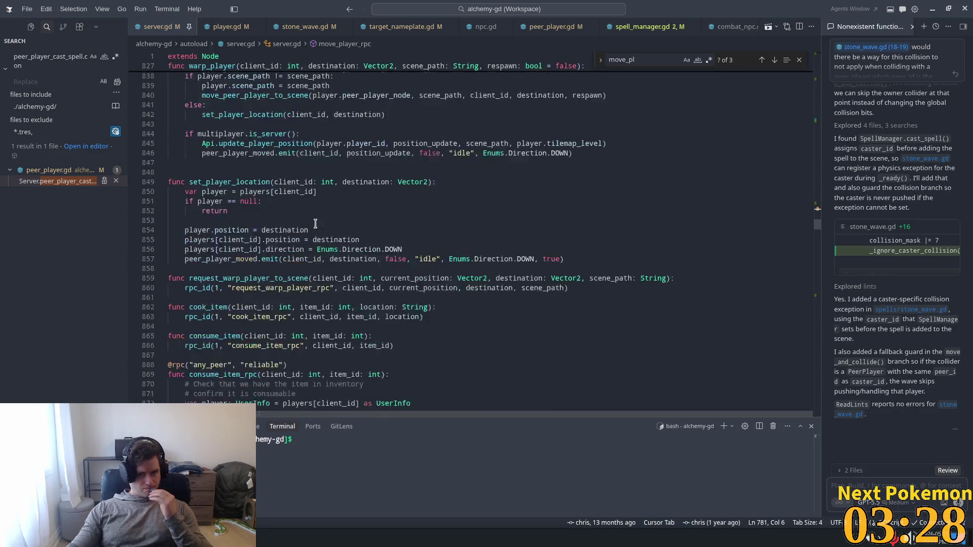
pyautogui.scroll(2, 318, 219)
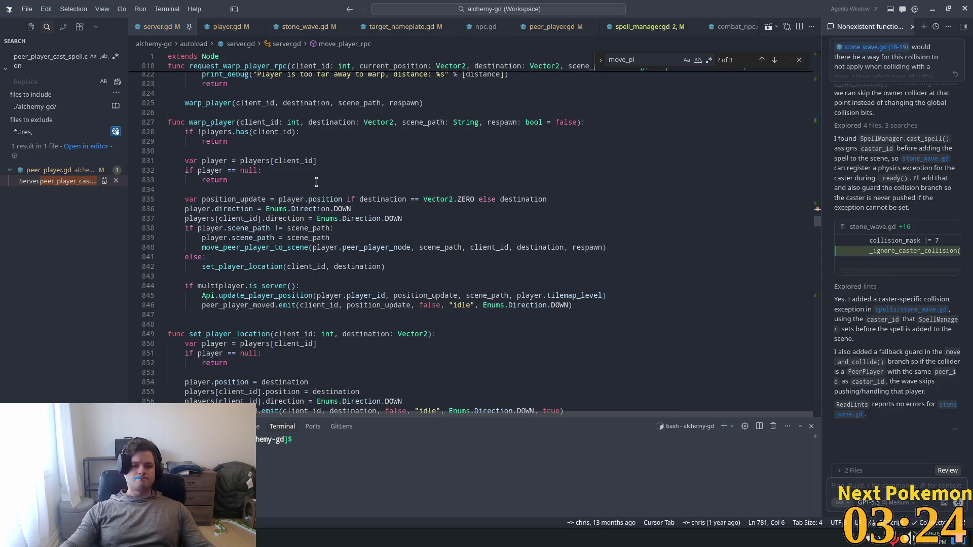
# Write func force_move_player(client_id: int, position_update: Vector2): on line 848 and begin an rpc call
pyautogui.click(207, 320)
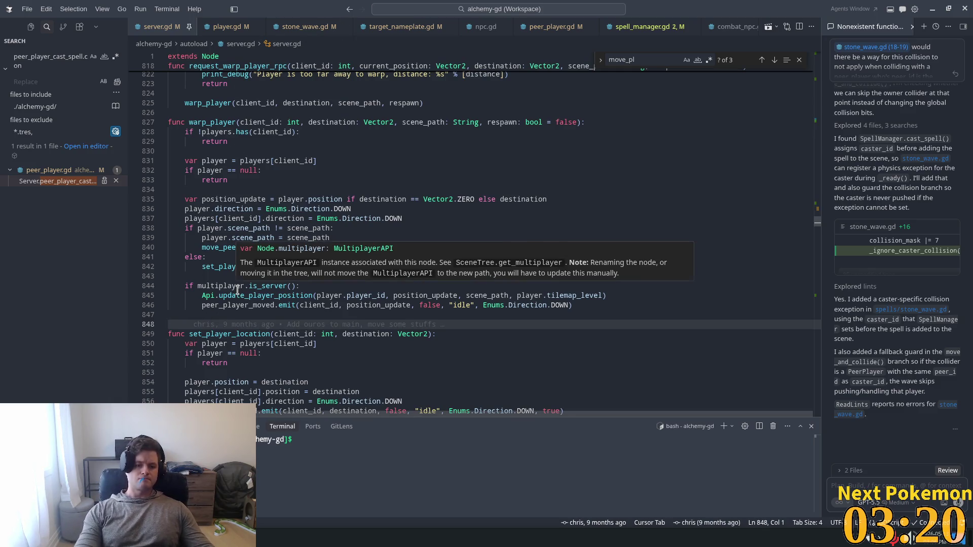
pyautogui.write('func ')
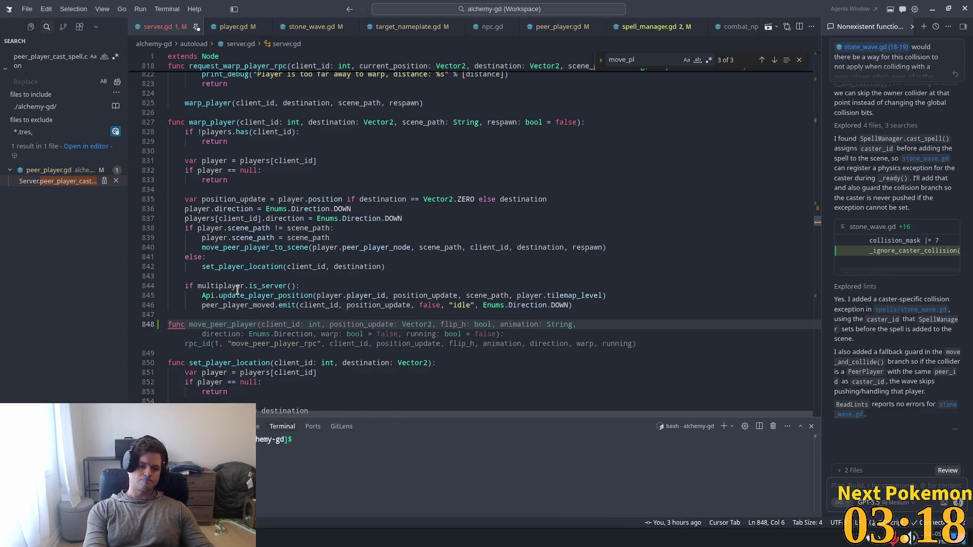
pyautogui.write('force')
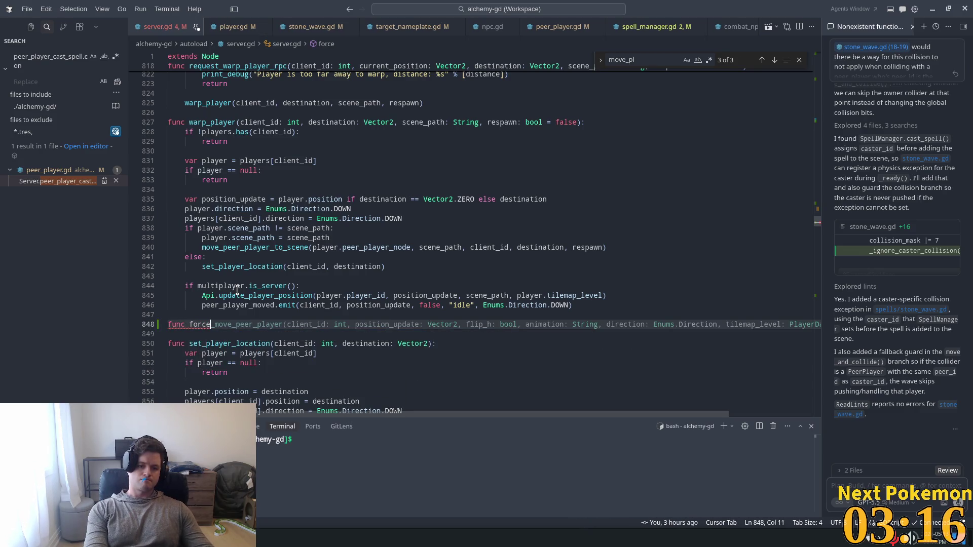
pyautogui.write('_move_player')
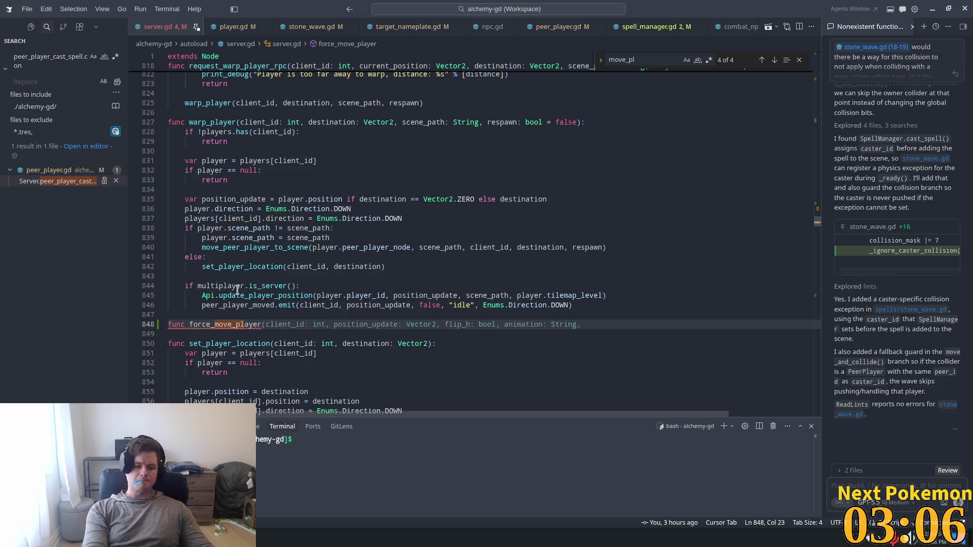
pyautogui.write('(clei')
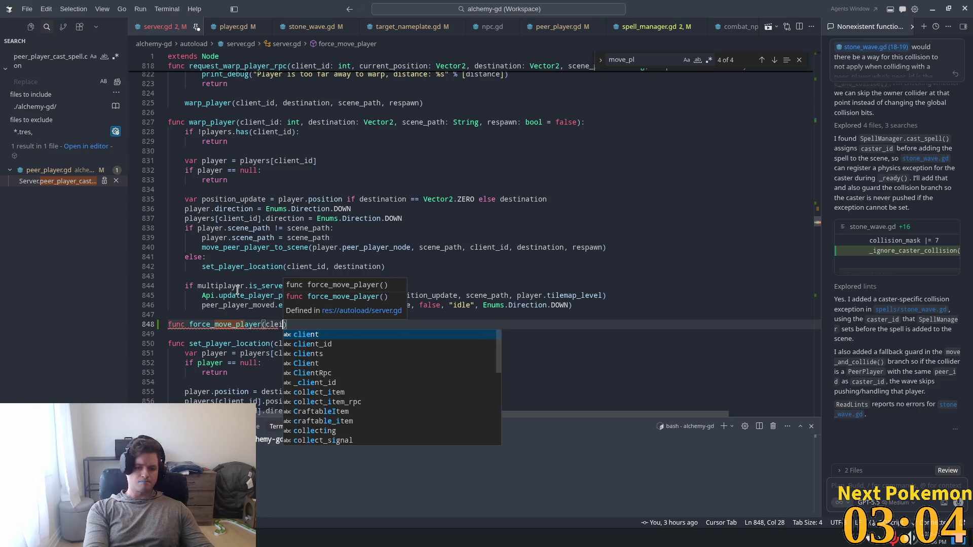
pyautogui.press('BackSpace')
pyautogui.press('BackSpace')
pyautogui.write('ien')
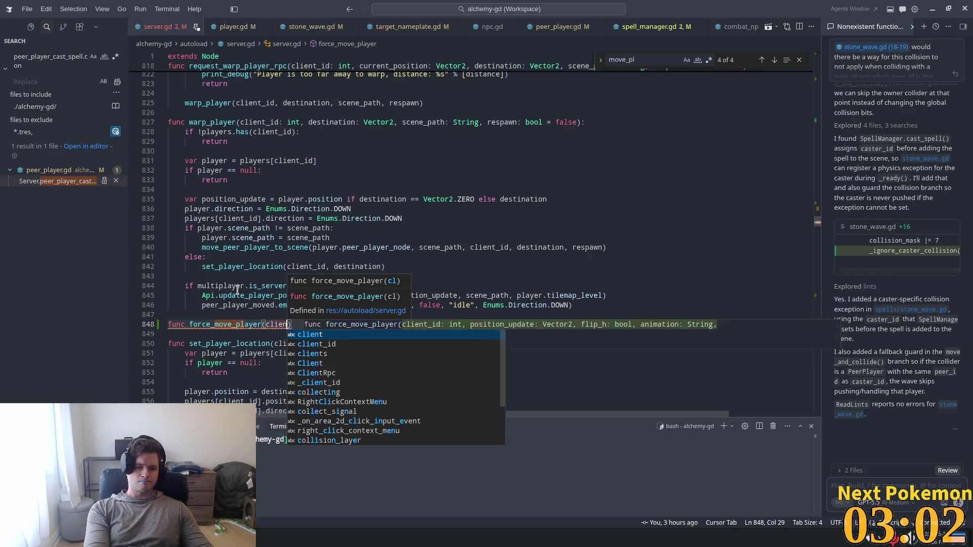
pyautogui.write('t_id')
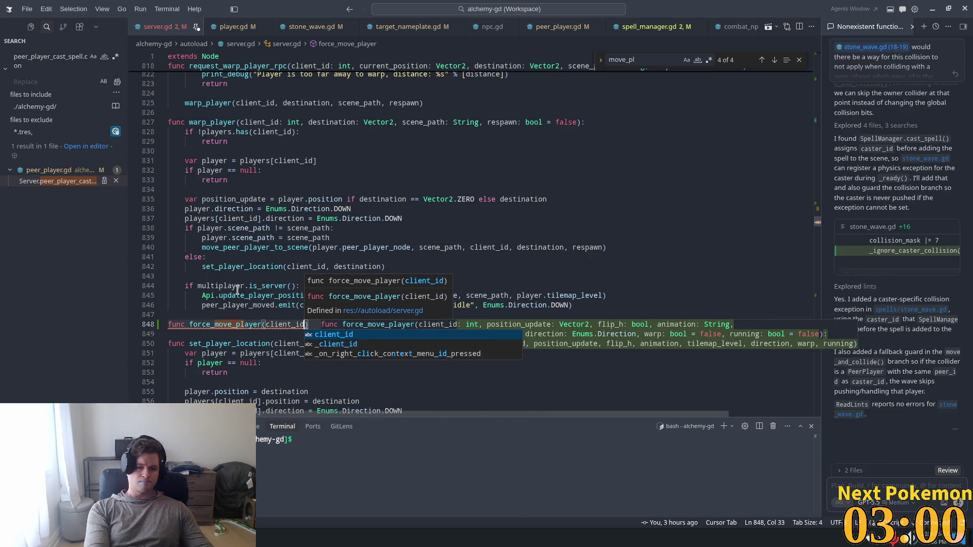
pyautogui.write(':')
pyautogui.write(' int, po')
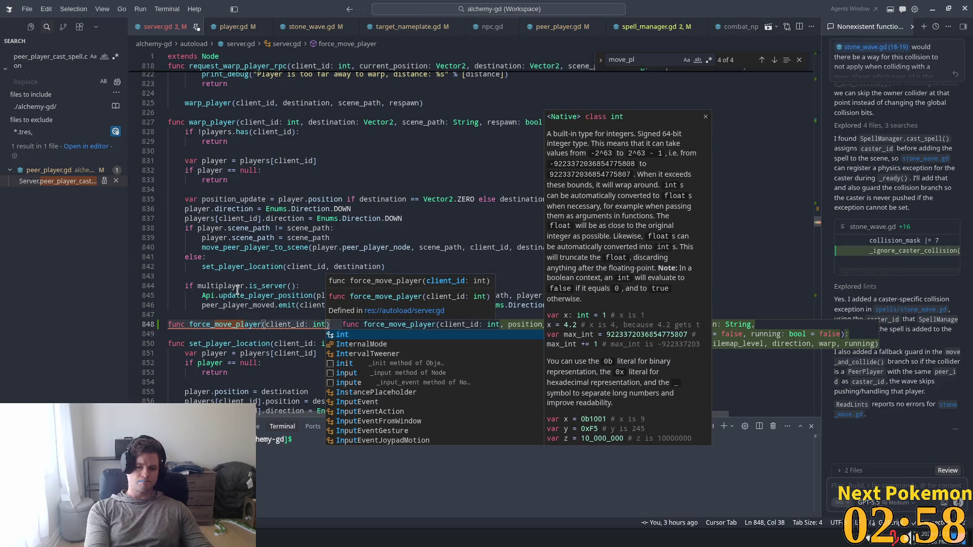
pyautogui.write('s')
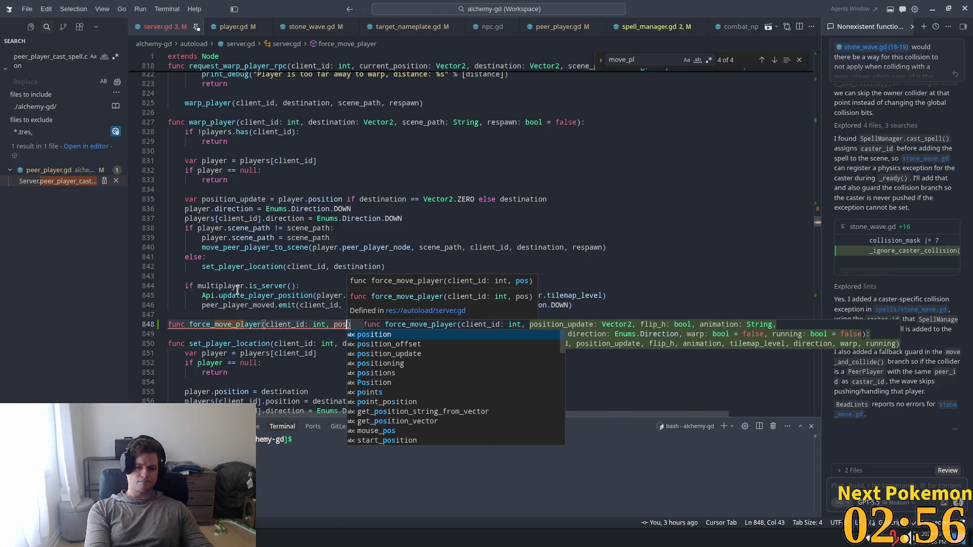
pyautogui.write('ition_upda')
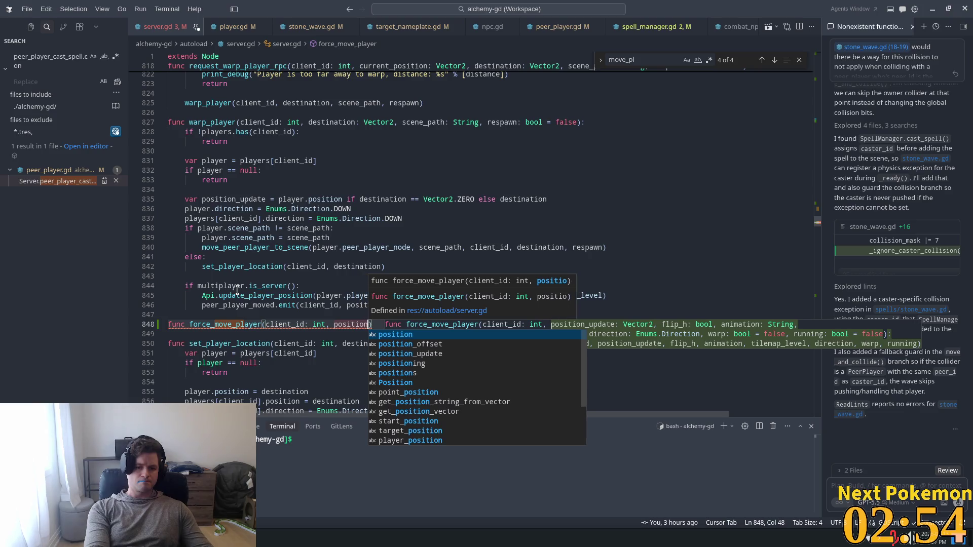
pyautogui.write('te')
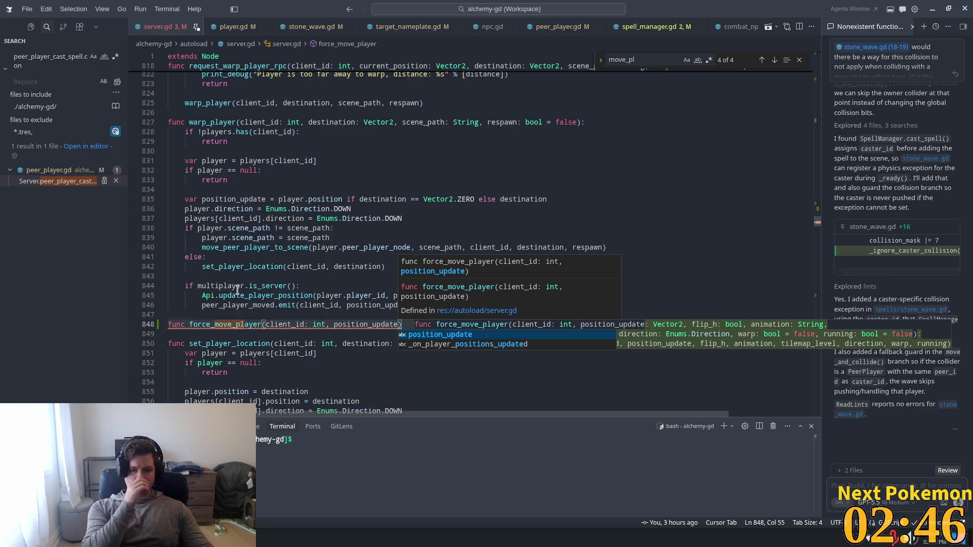
pyautogui.write(': ')
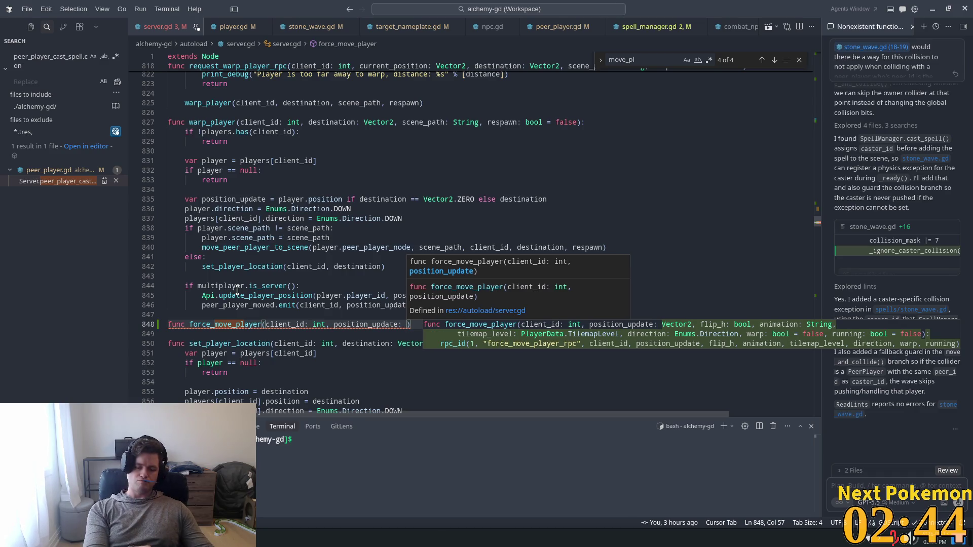
pyautogui.write('Vectp')
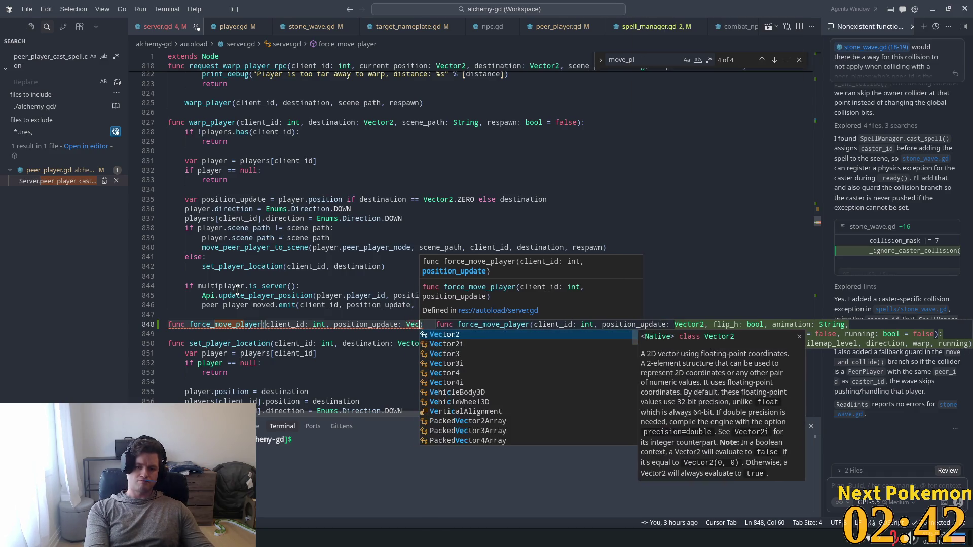
pyautogui.press('BackSpace')
pyautogui.write('or2')
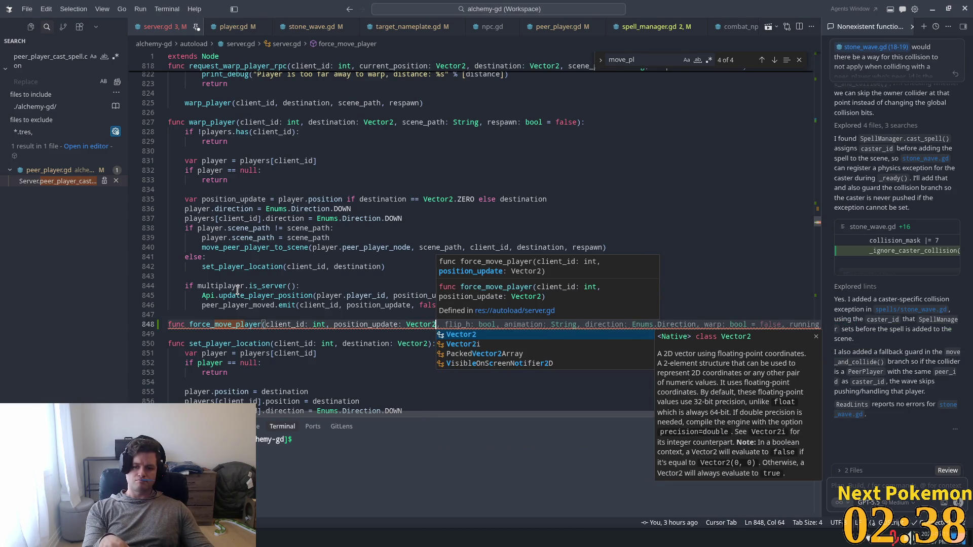
pyautogui.write(')')
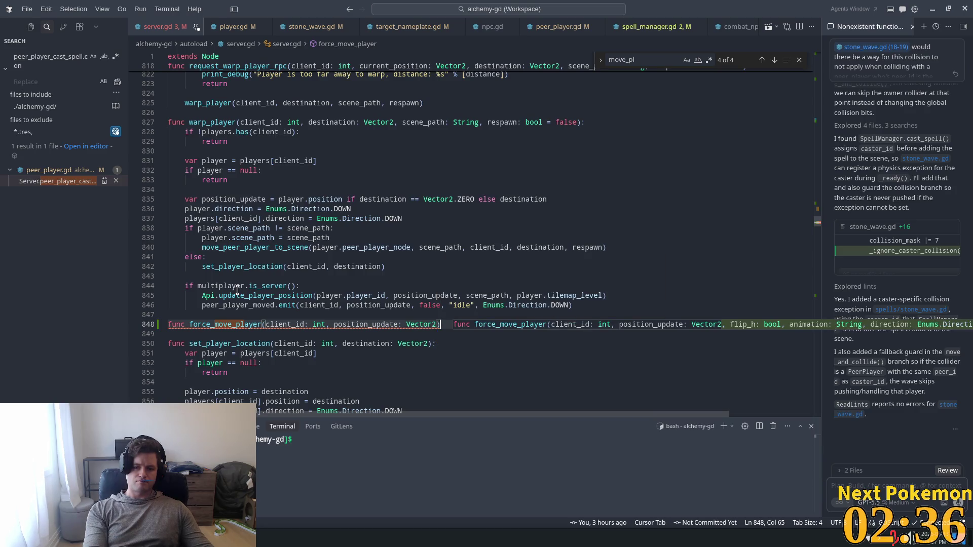
pyautogui.write(':')
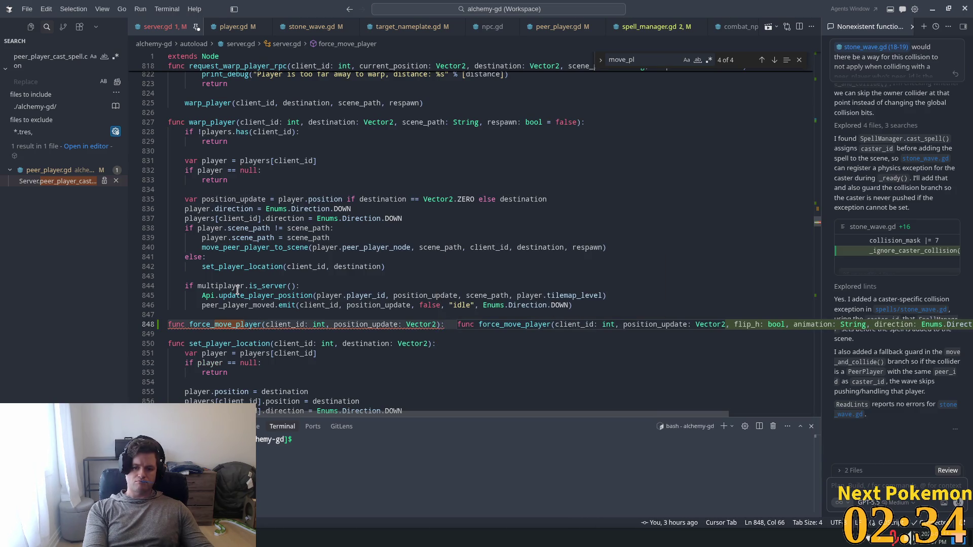
pyautogui.press('Return')
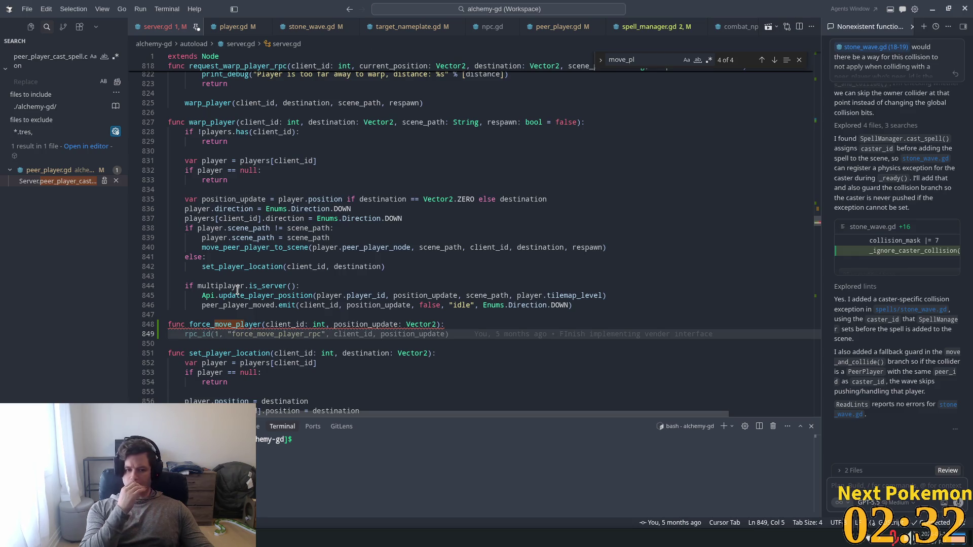
pyautogui.write('rpc')
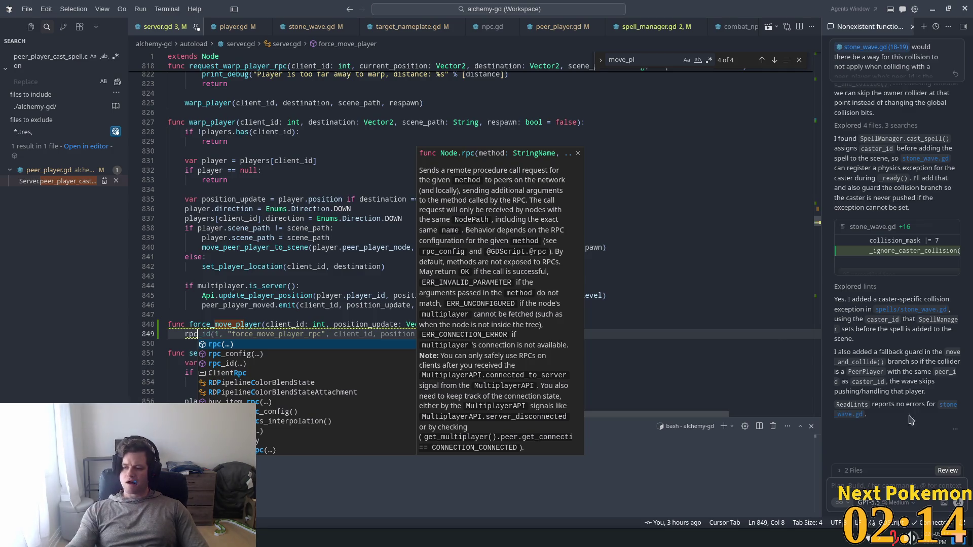
pyautogui.press('Escape')
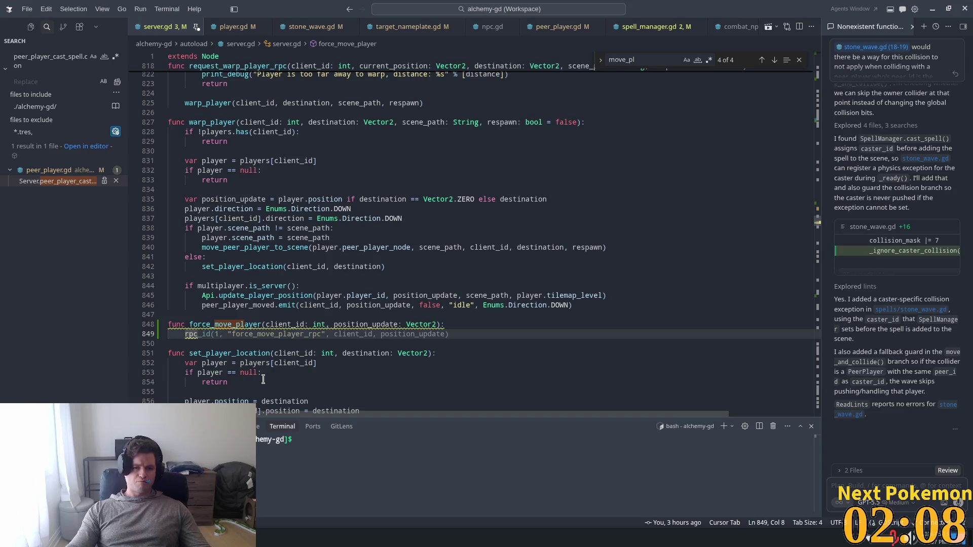
# Close every tab except server.gd and open client_rpc.gd at its last line
pyautogui.rightClick(168, 33)
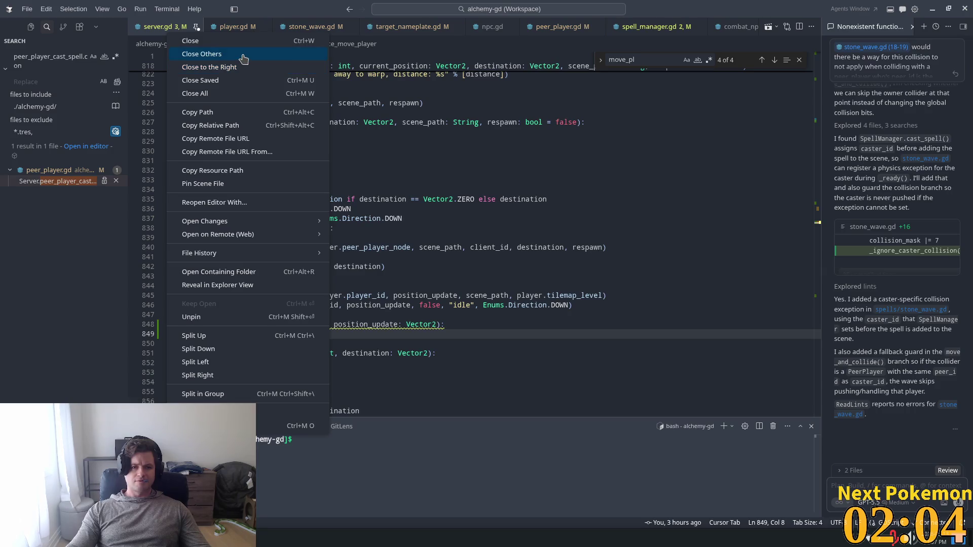
pyautogui.click(198, 54)
pyautogui.hotkey('ctrl', 'p')
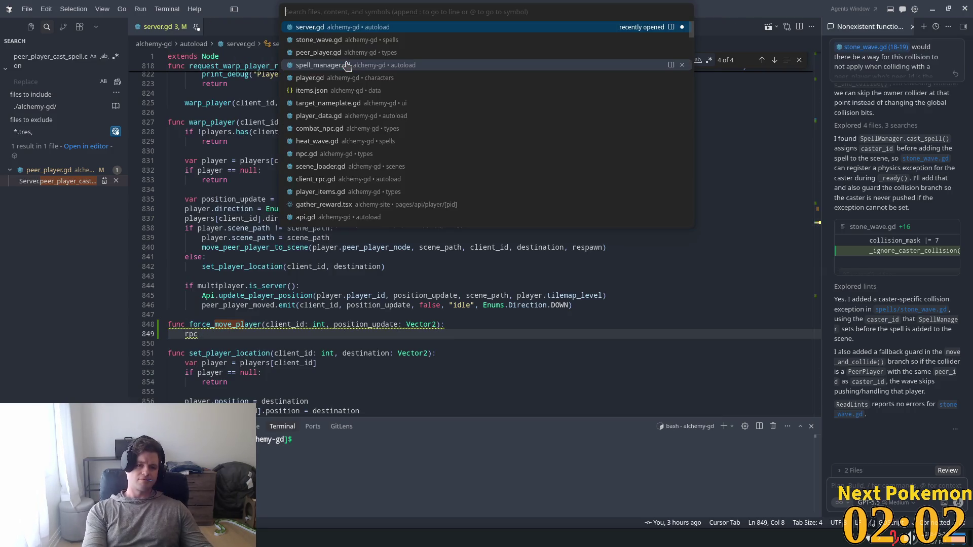
pyautogui.write('clien')
pyautogui.press('Return')
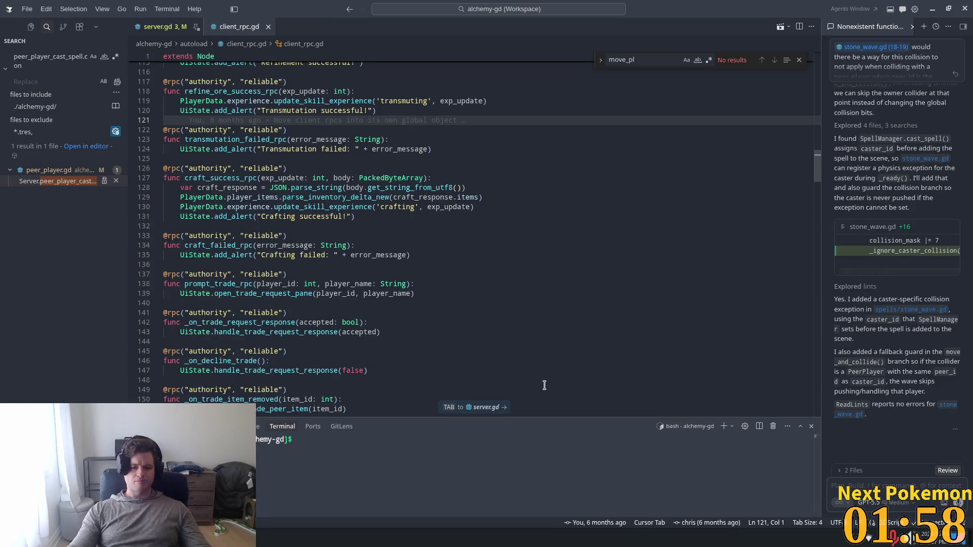
pyautogui.moveTo(821, 174)
pyautogui.mouseDown()
pyautogui.moveTo(803, 401)
pyautogui.moveTo(800, 390)
pyautogui.mouseUp()
pyautogui.click(341, 426)
pyautogui.click(307, 353)
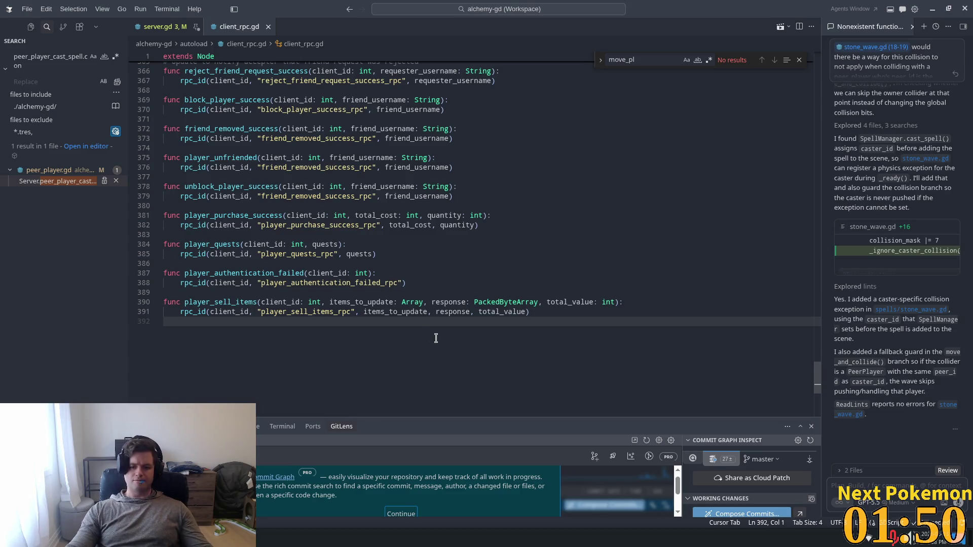
pyautogui.click(251, 427)
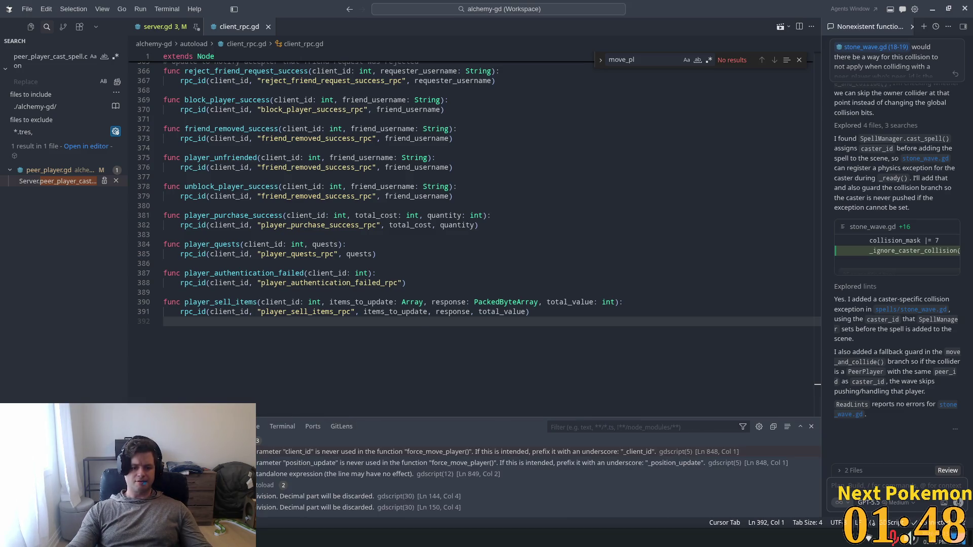
pyautogui.click(194, 427)
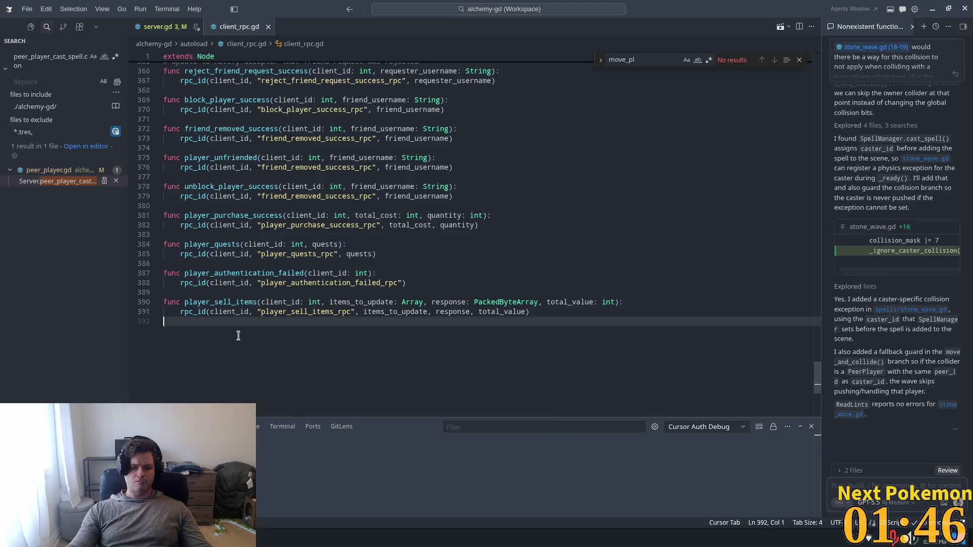
# Append a force_move_player wrapper making an rpc_id call at the end of client_rpc.gd
pyautogui.press('Return')
pyautogui.write('func')
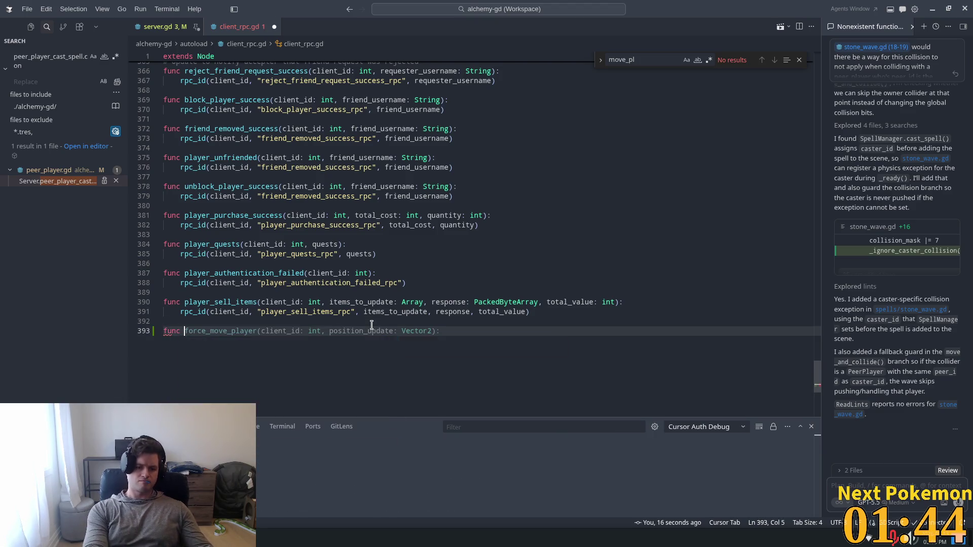
pyautogui.write('fo')
pyautogui.press('Tab')
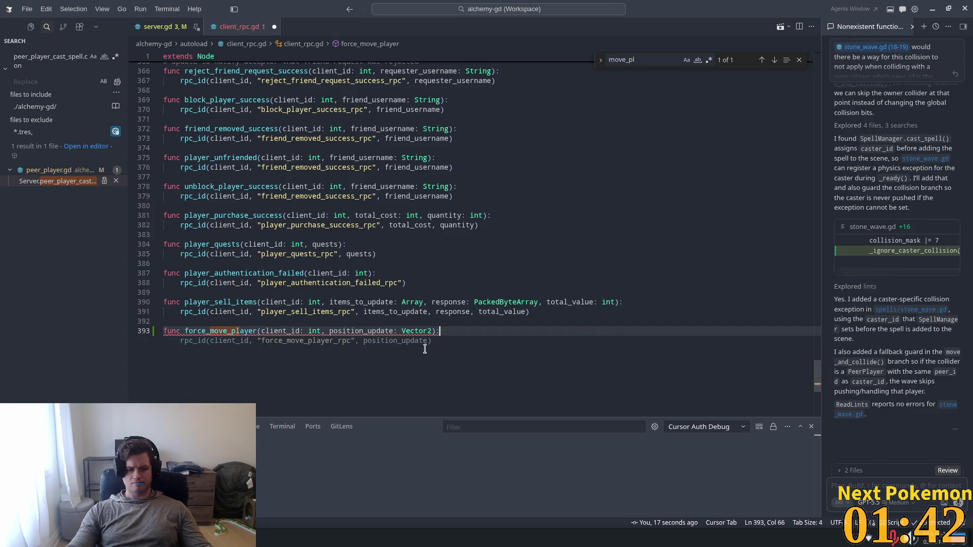
pyautogui.press('Tab')
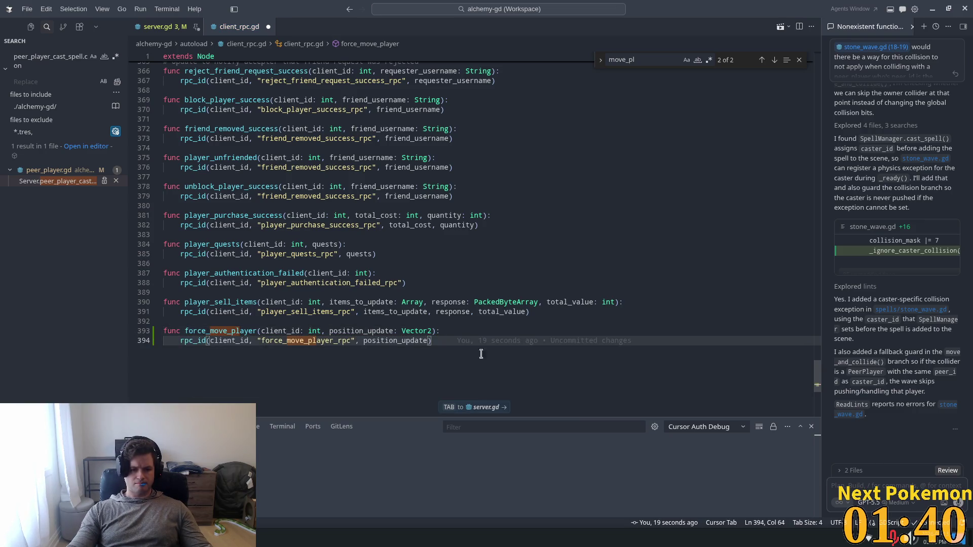
pyautogui.click(627, 245)
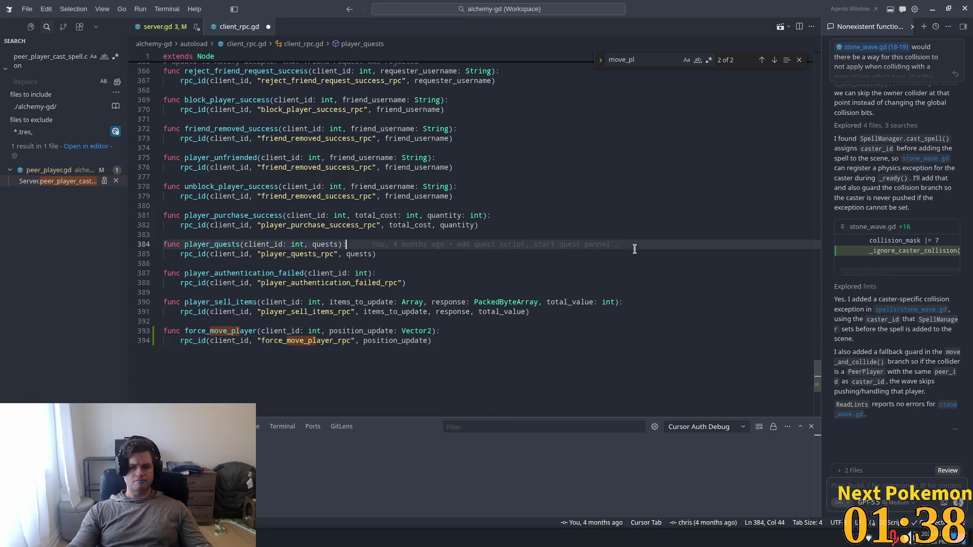
pyautogui.press('Tab')
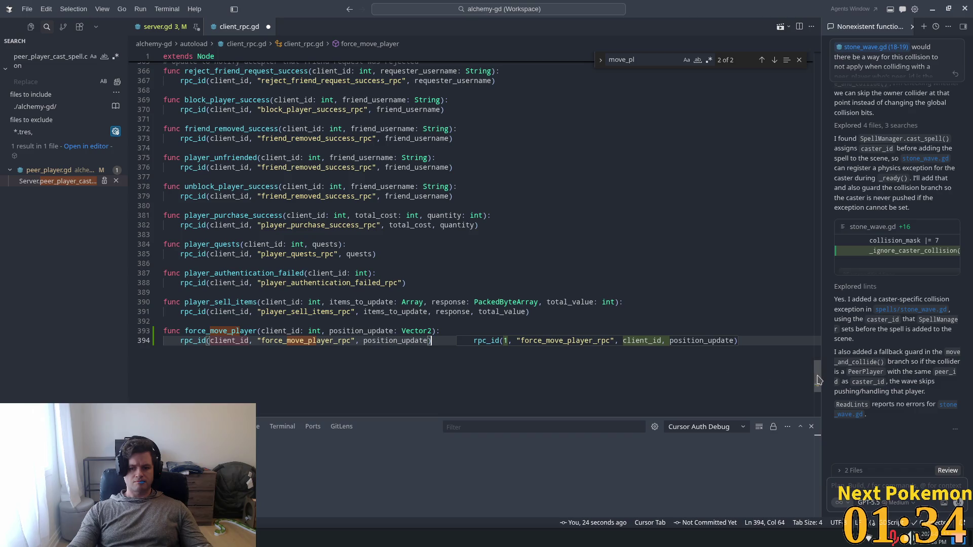
# Add force_move_player_rpc(position_update: Vector2) setting the player object's position, deleting the Server.force_move_player call
pyautogui.moveTo(819, 380); pyautogui.dragTo(846, 214)
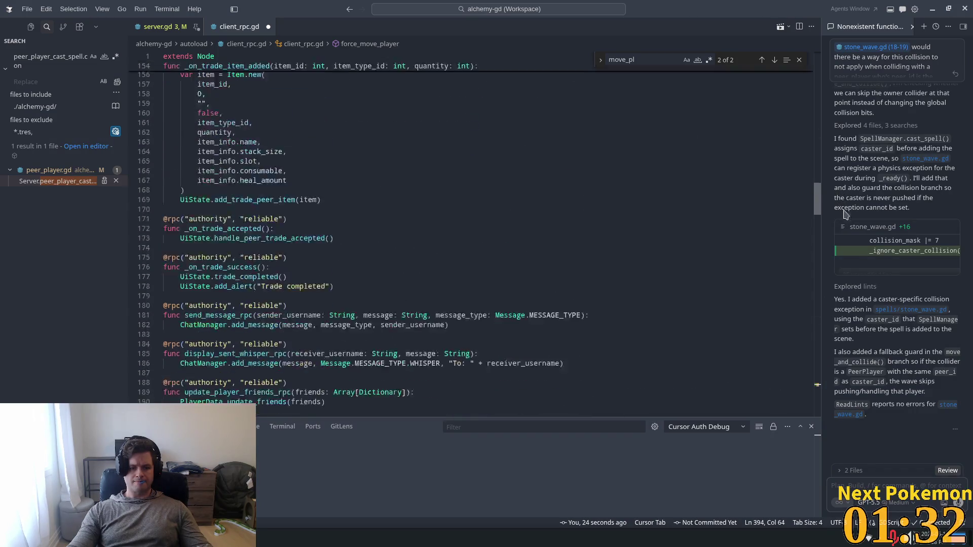
pyautogui.scroll(-20, 419, 195)
pyautogui.click(418, 196)
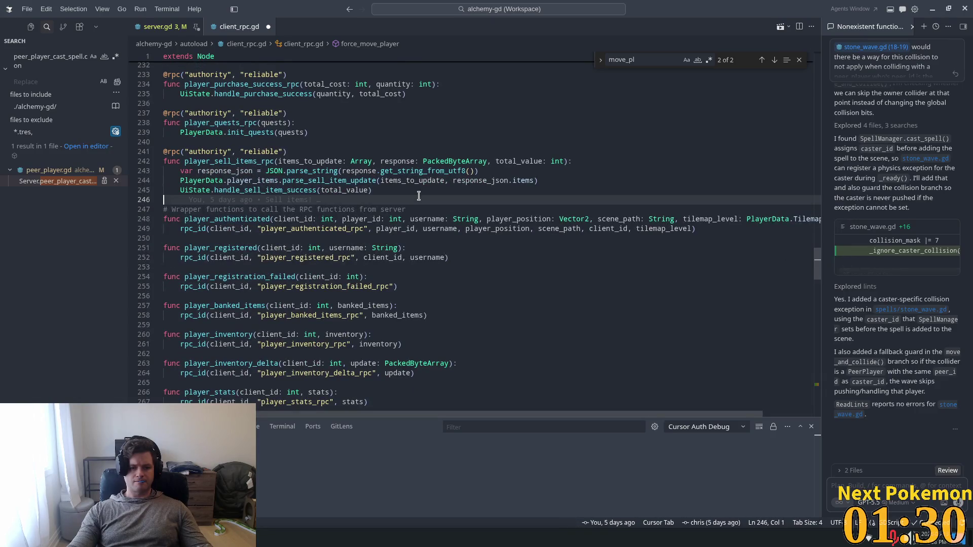
pyautogui.press('Tab')
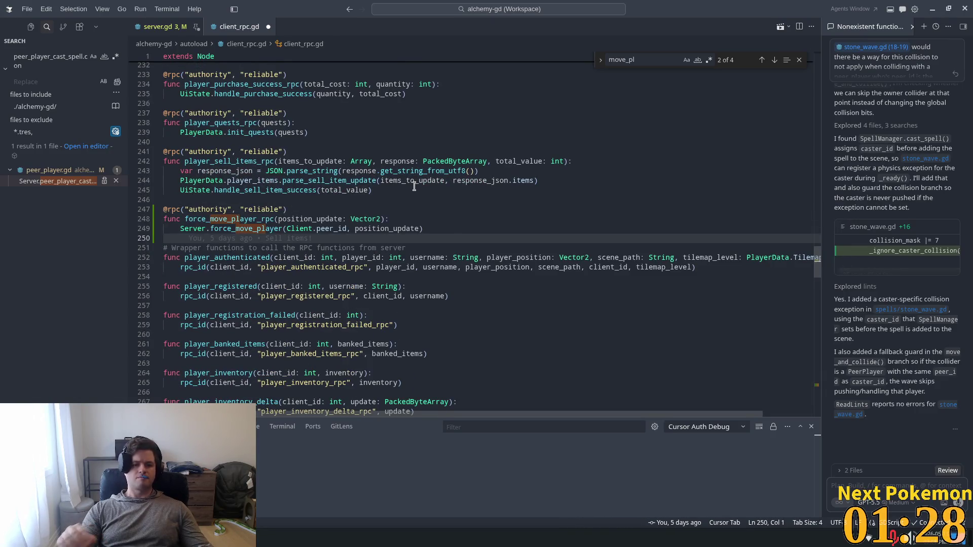
pyautogui.click(296, 203)
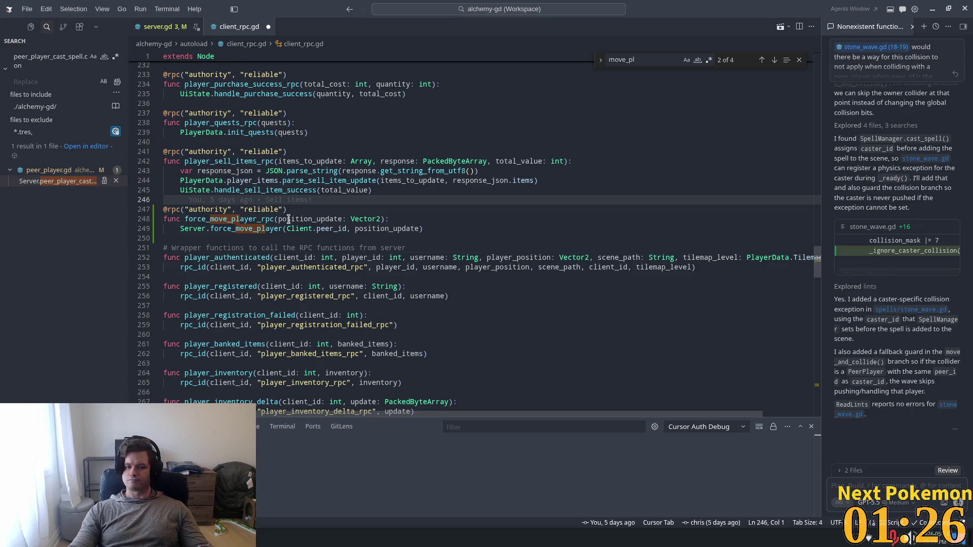
pyautogui.moveTo(426, 229); pyautogui.dragTo(183, 229)
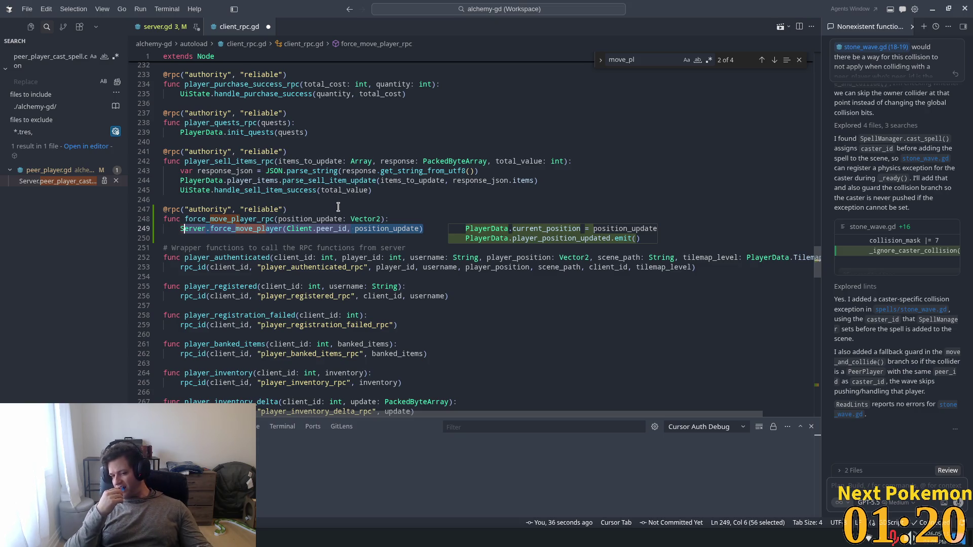
pyautogui.press('BackSpace')
pyautogui.press('BackSpace')
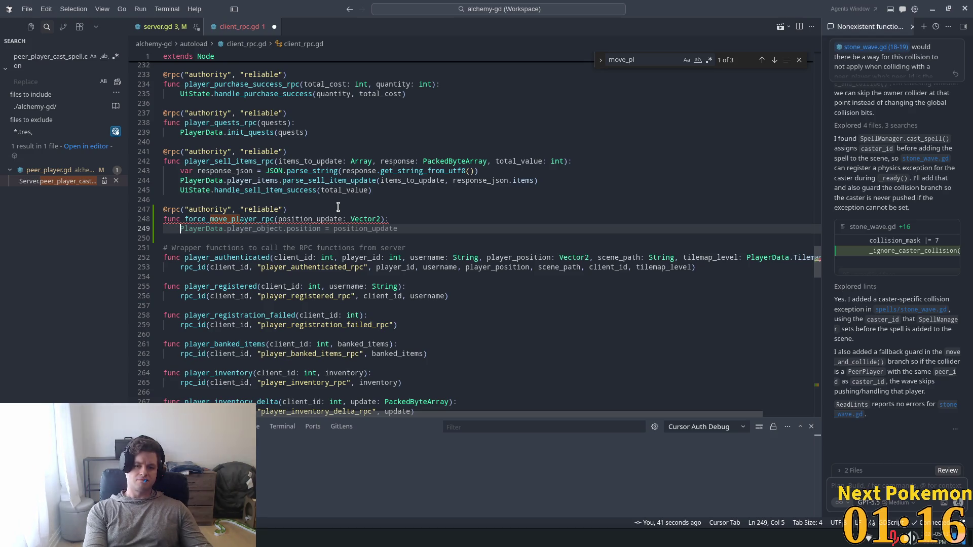
pyautogui.press('Tab')
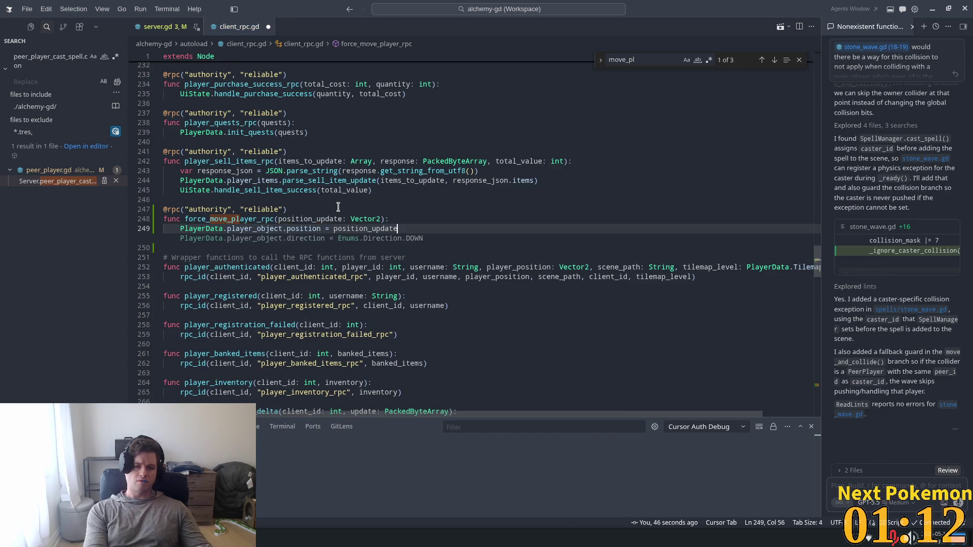
# Store the position in PlayerData.current_position, emit player_position_updated, and save client_rpc.gd
pyautogui.press('Return')
pyautogui.write('Play')
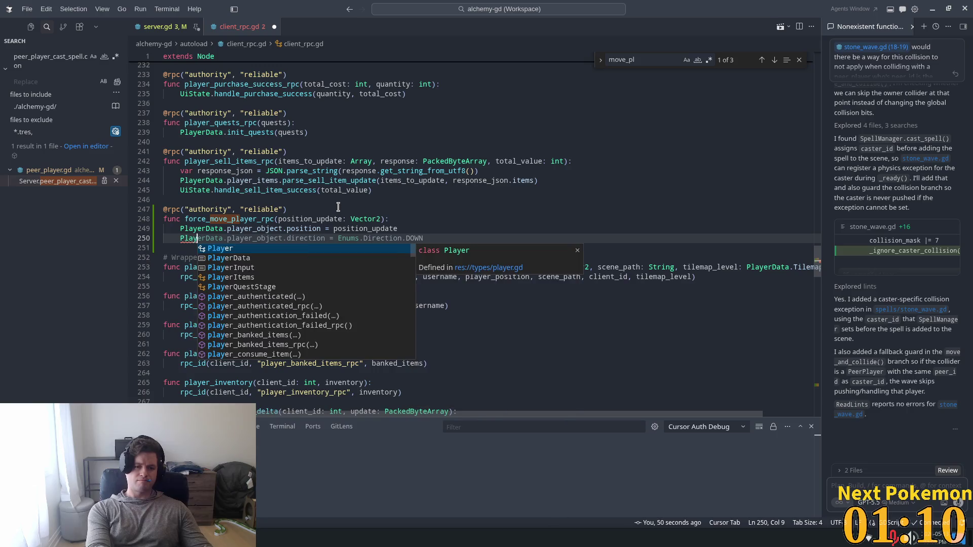
pyautogui.write('erData')
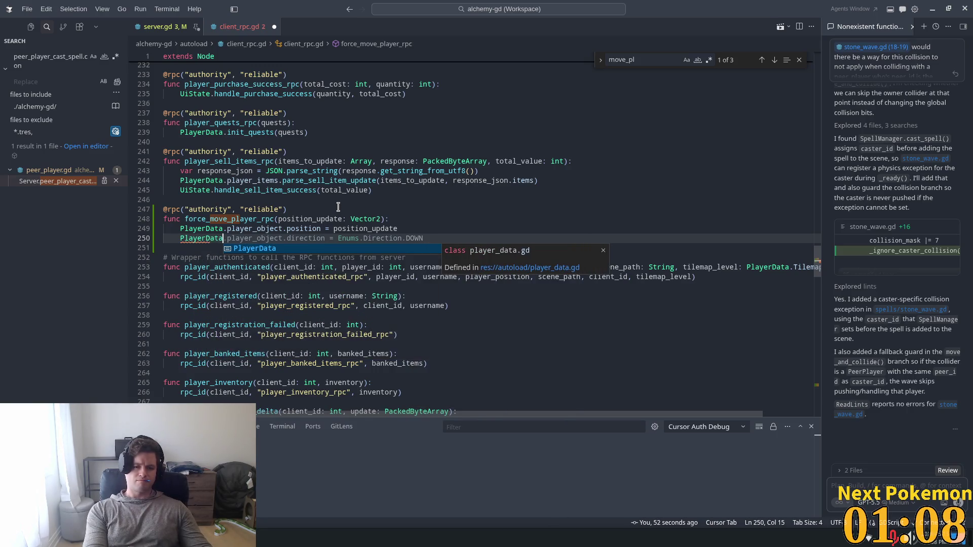
pyautogui.write('.cu')
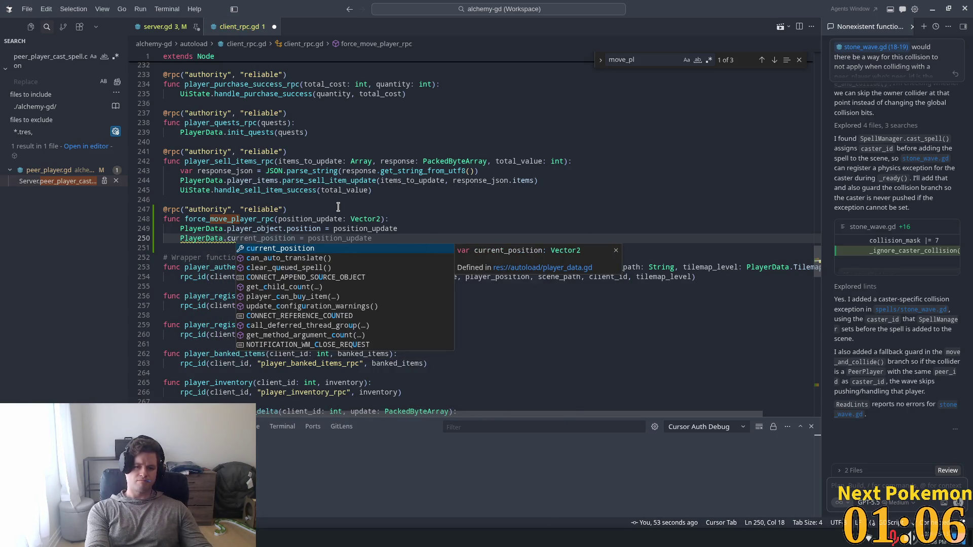
pyautogui.press('Tab')
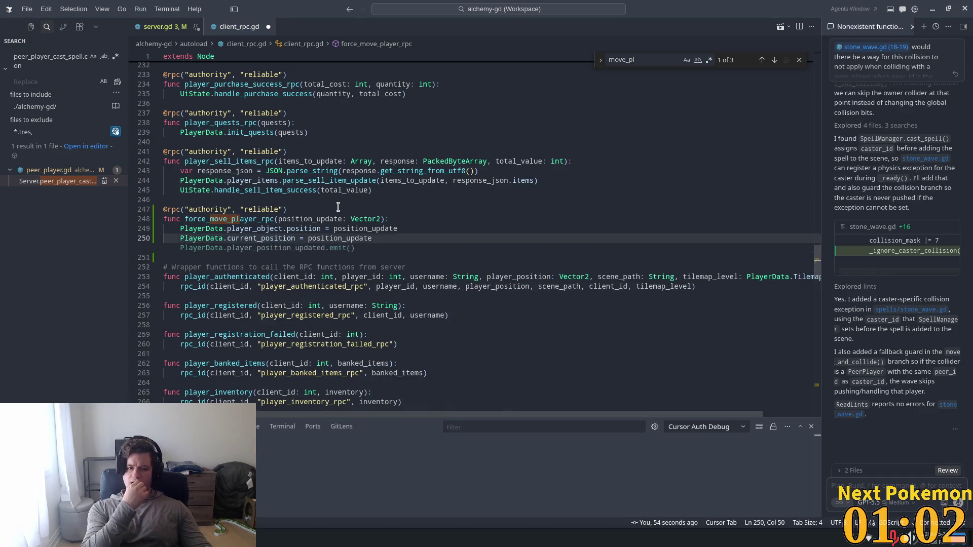
pyautogui.press('Tab')
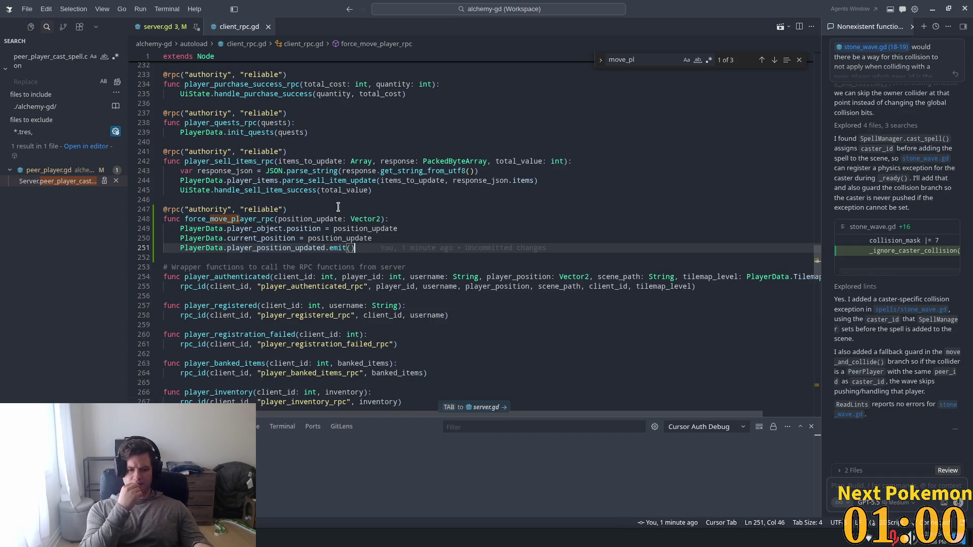
pyautogui.hotkey('ctrl', 's')
pyautogui.scroll(-1, 765, 312)
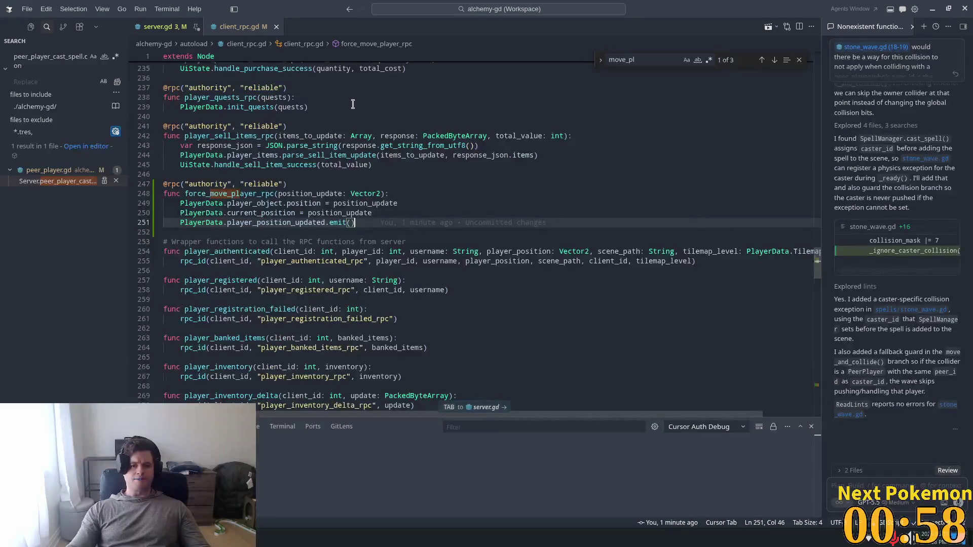
pyautogui.press('Tab')
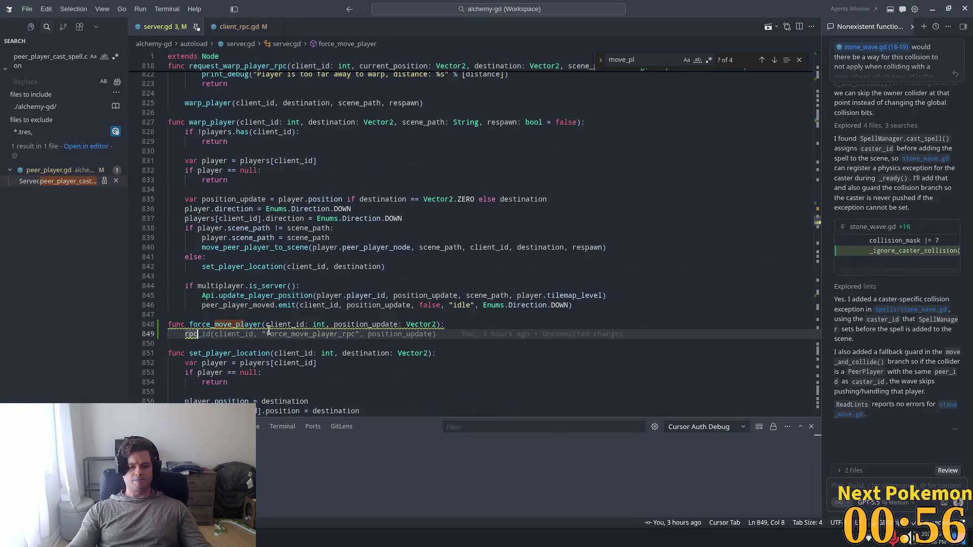
# Replace the rpc_id call with ClientRpc.force_move_player(client_id, position_update)
pyautogui.press('BackSpace')
pyautogui.press('BackSpace')
pyautogui.press('BackSpace')
pyautogui.write('Cli')
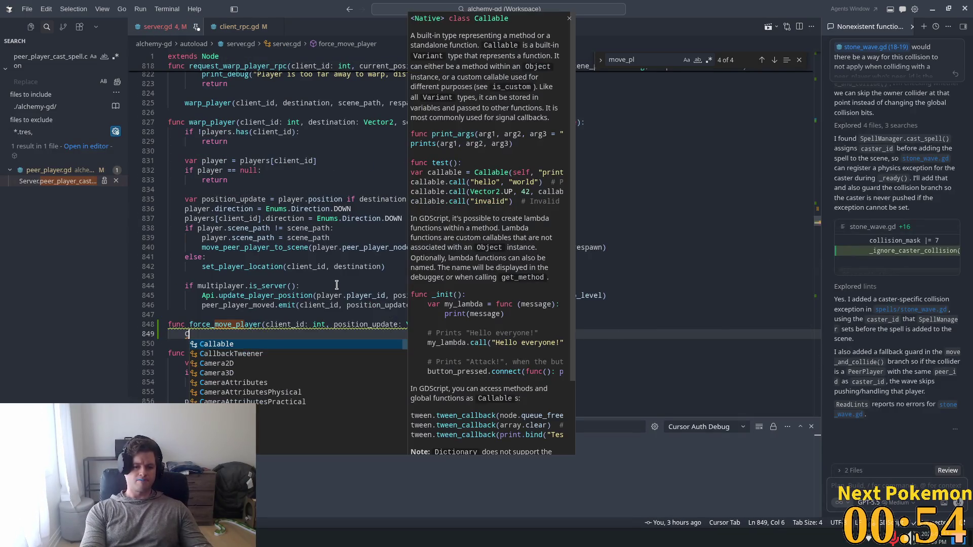
pyautogui.press('Tab')
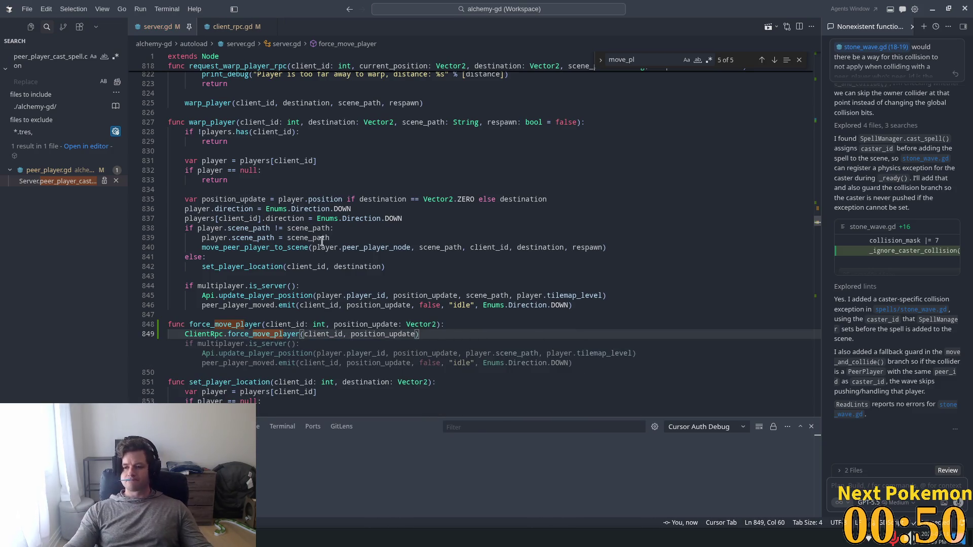
pyautogui.press('Escape')
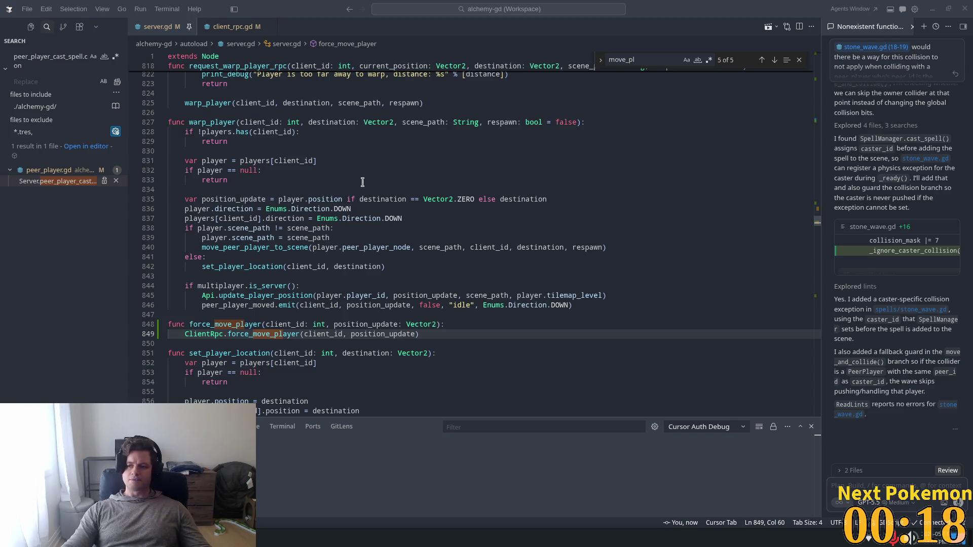
# Review the warp_player else branch and the new ClientRpc.force_move_player call
pyautogui.hotkey('ctrl', 'alt', '-')
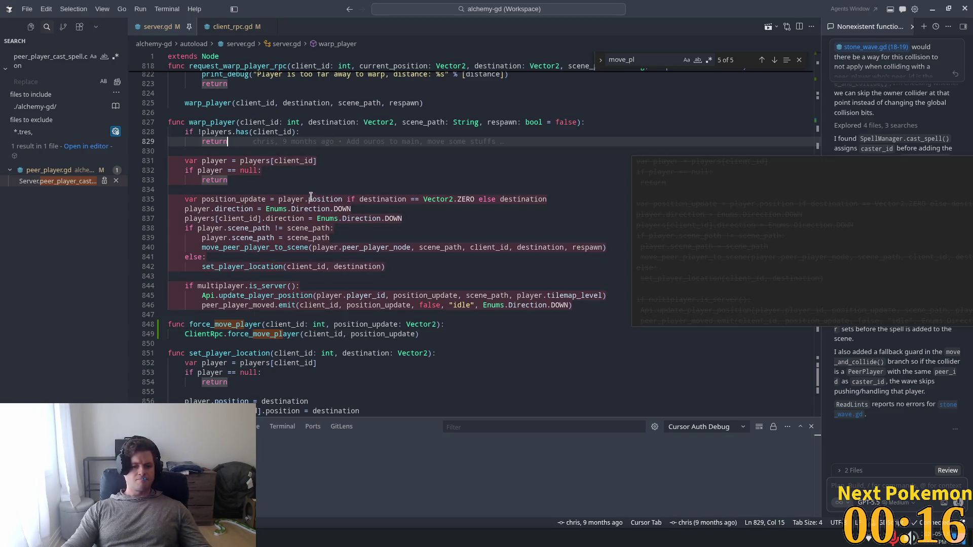
pyautogui.click(359, 258)
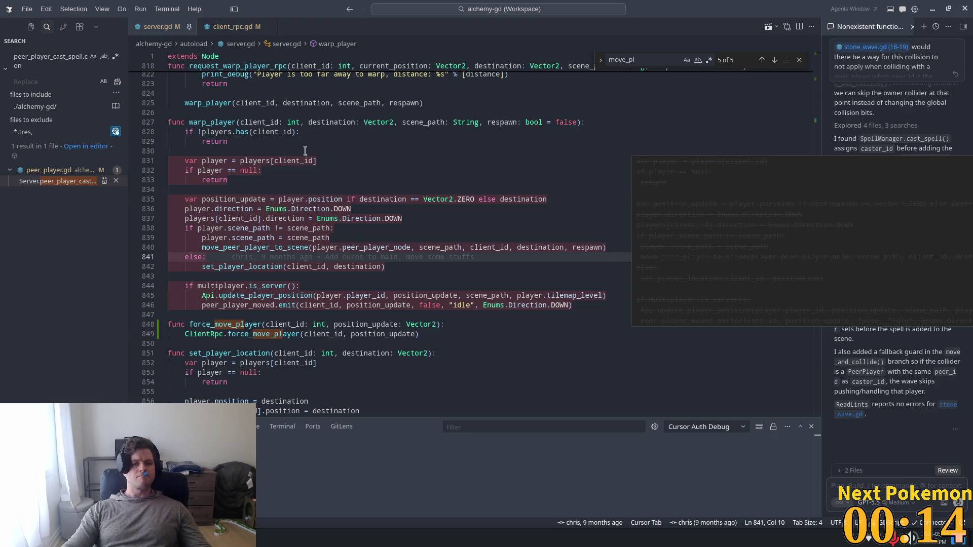
pyautogui.click(270, 334)
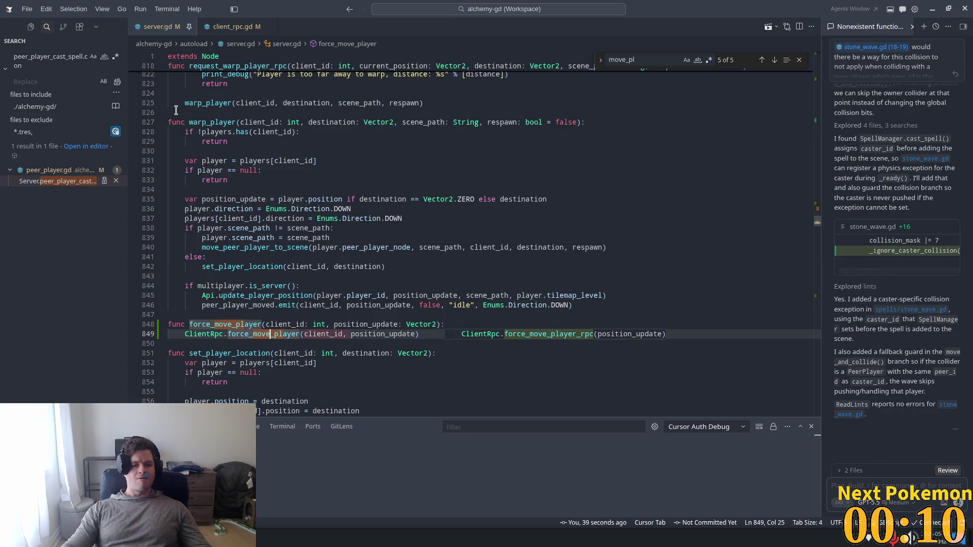
pyautogui.doubleClick(213, 322)
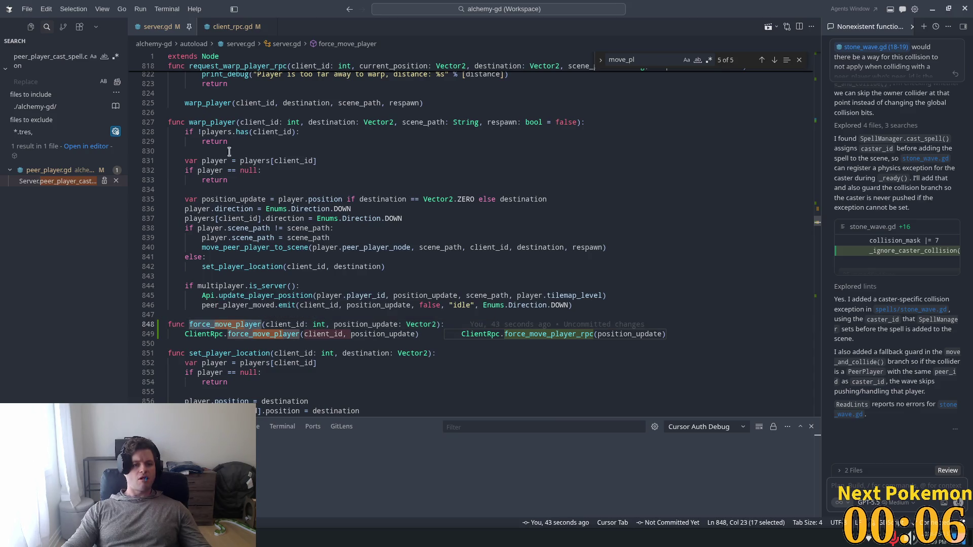
pyautogui.hotkey('ctrl', 'p')
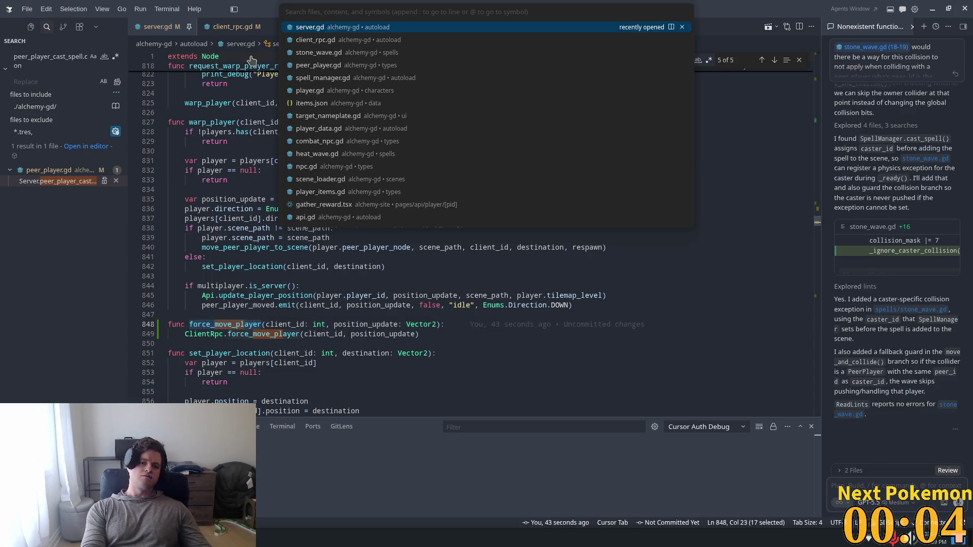
# In stone_wave.gd, replace line 75's call with Server.force_move_player(collider.peer_id, collider.position)
pyautogui.write('stone_wa')
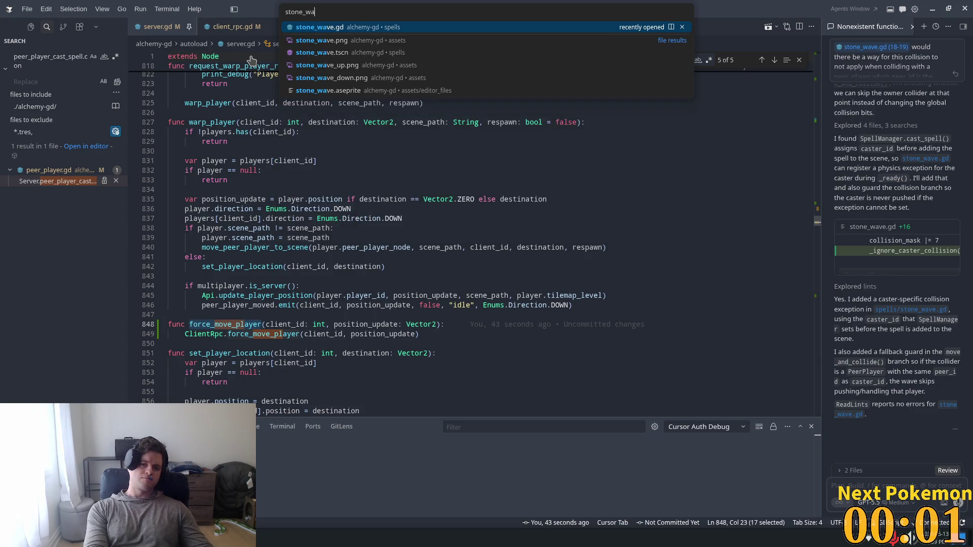
pyautogui.press('Return')
pyautogui.hscroll(2, 357, 105)
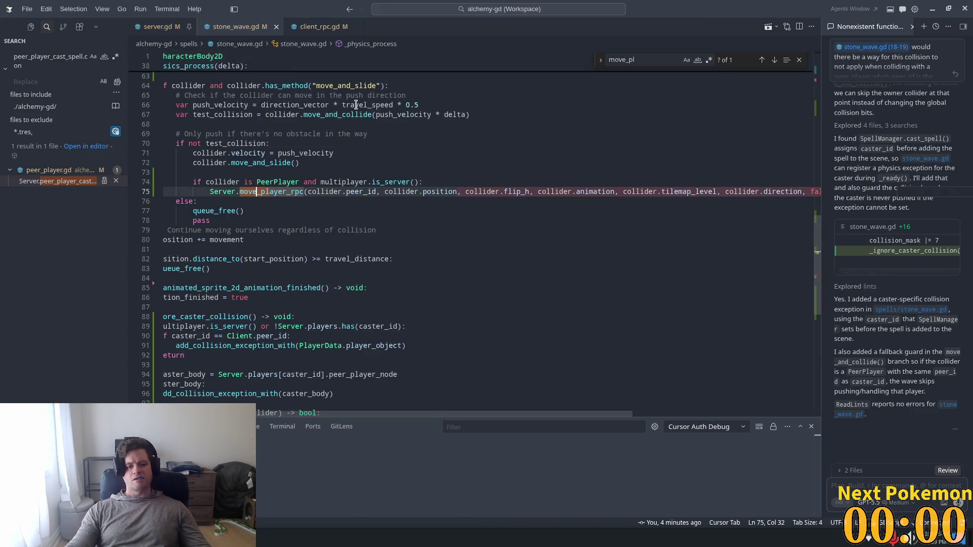
pyautogui.click(359, 145)
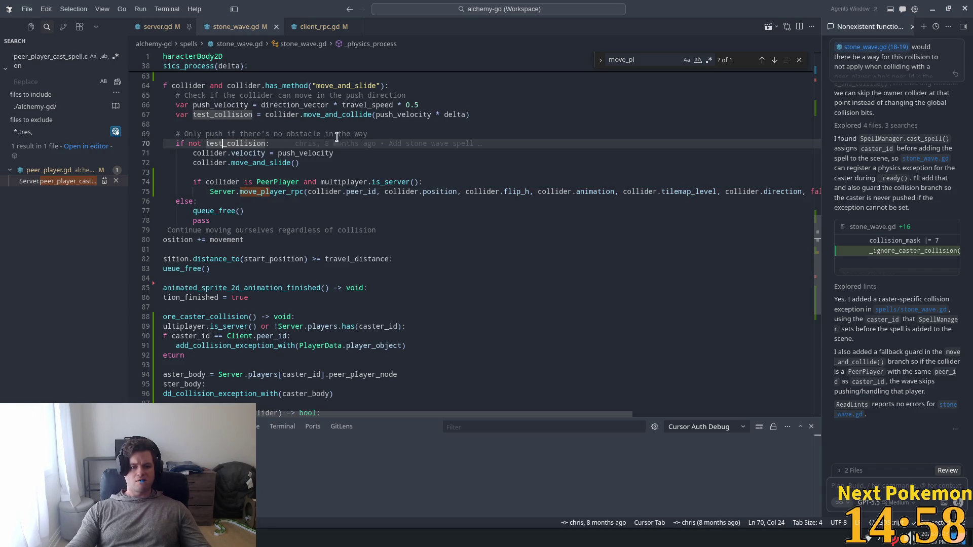
pyautogui.click(240, 191)
pyautogui.hotkey('shift', 'End')
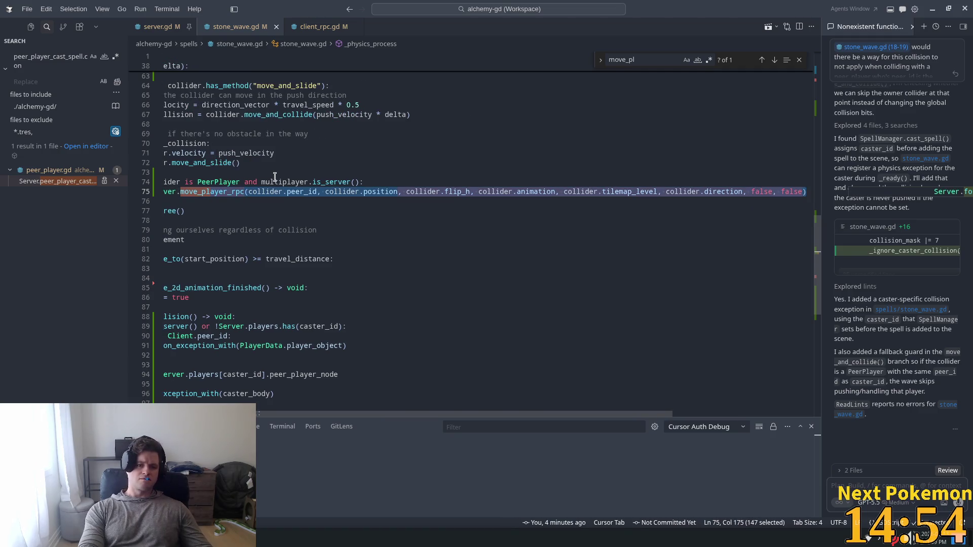
pyautogui.write('for')
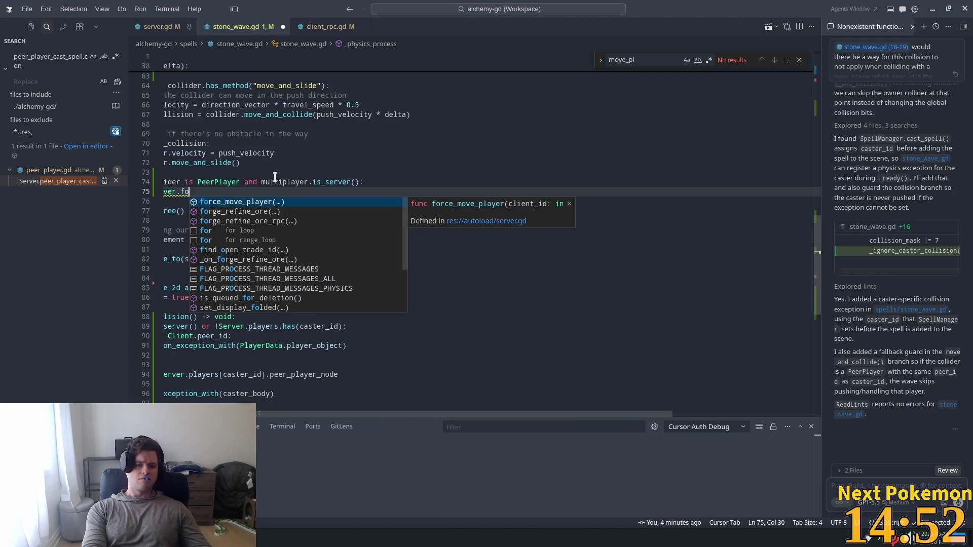
pyautogui.press('Tab')
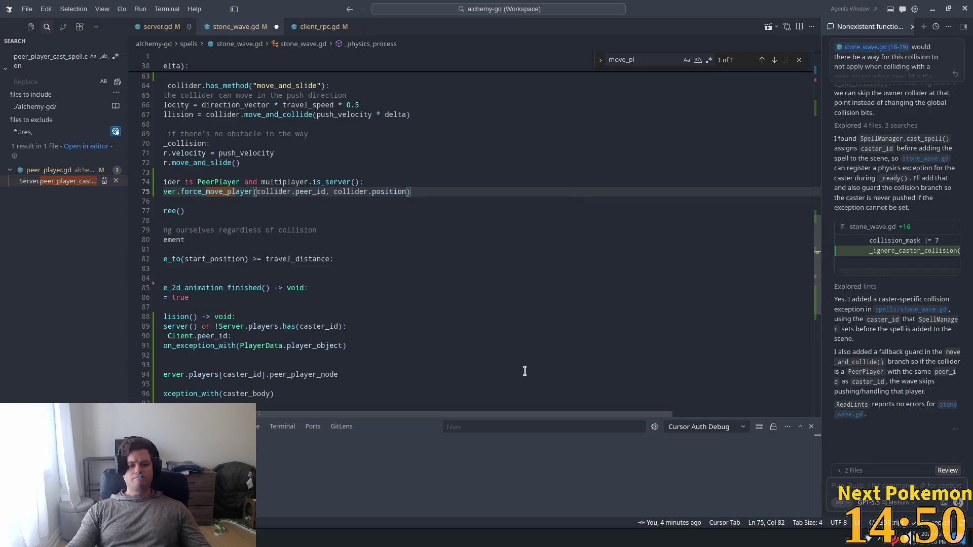
pyautogui.hscroll(-3, 362, 287)
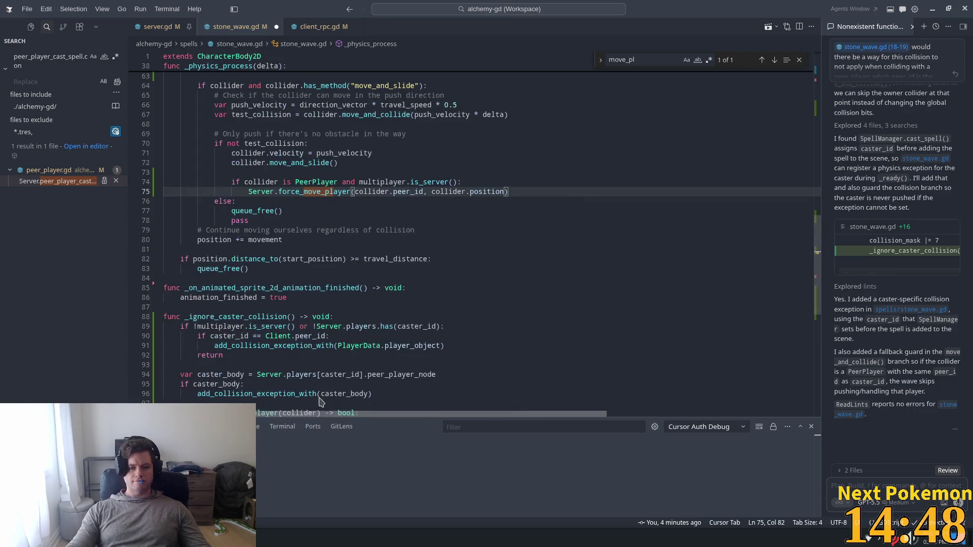
pyautogui.click(462, 192)
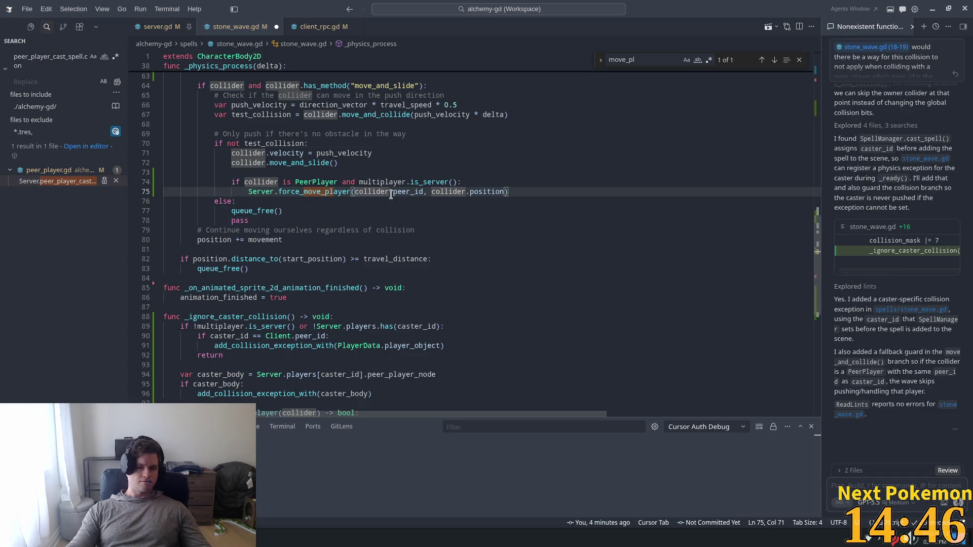
# Undo the caster peer_id exclusion in the line 74 PeerPlayer condition and relaunch the game
pyautogui.click(294, 153)
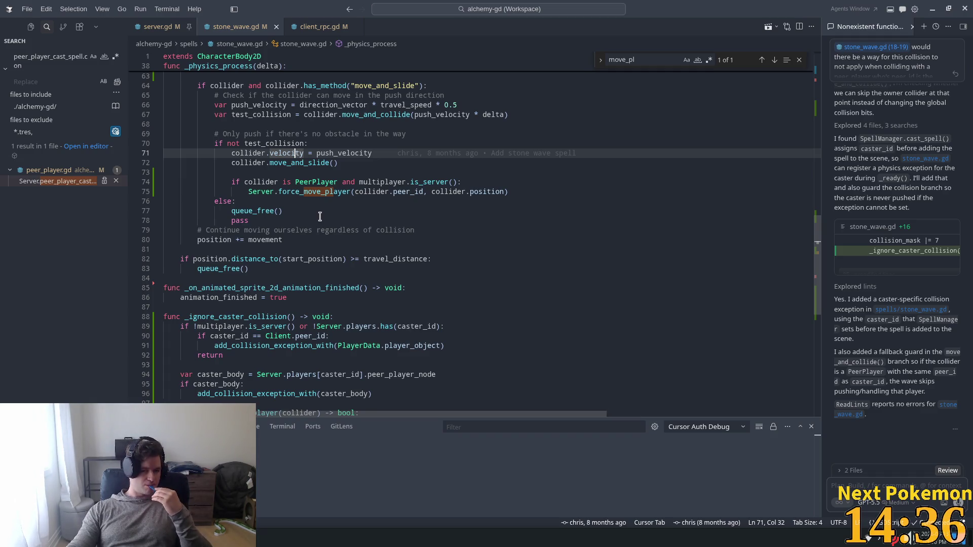
pyautogui.moveTo(308, 163)
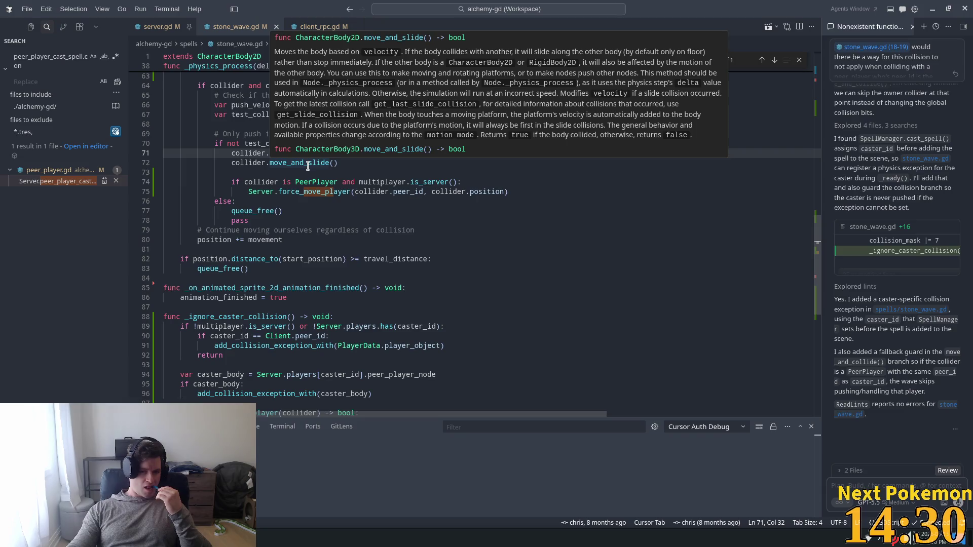
pyautogui.press('Escape')
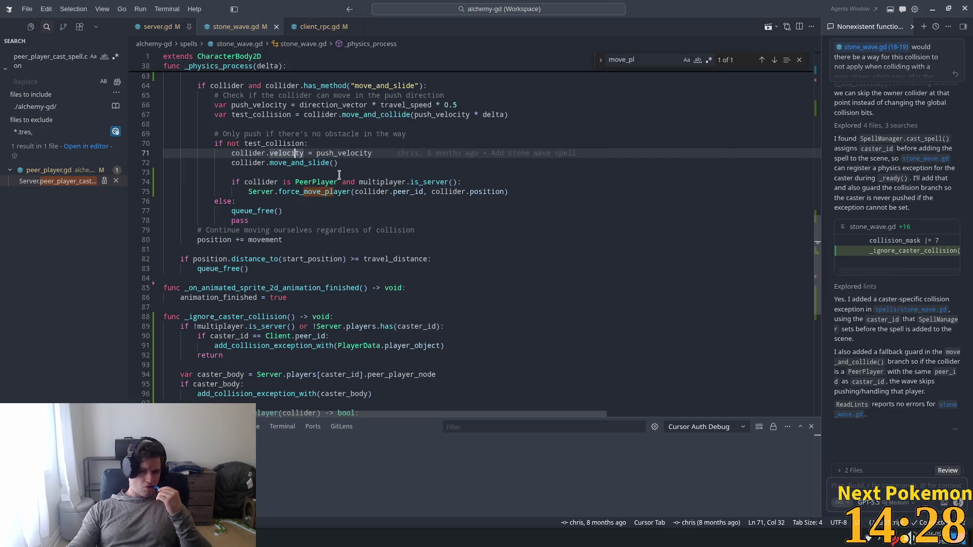
pyautogui.moveTo(433, 195)
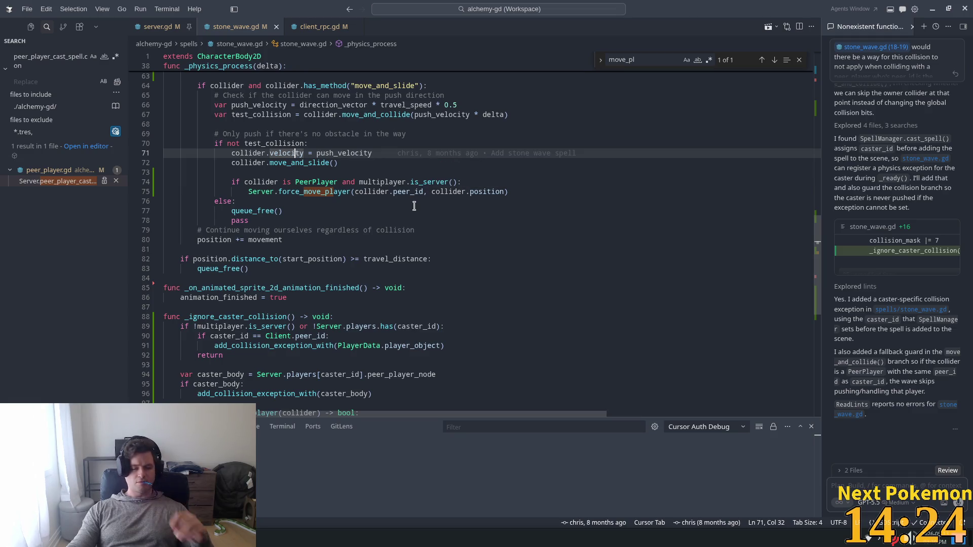
pyautogui.click(325, 184)
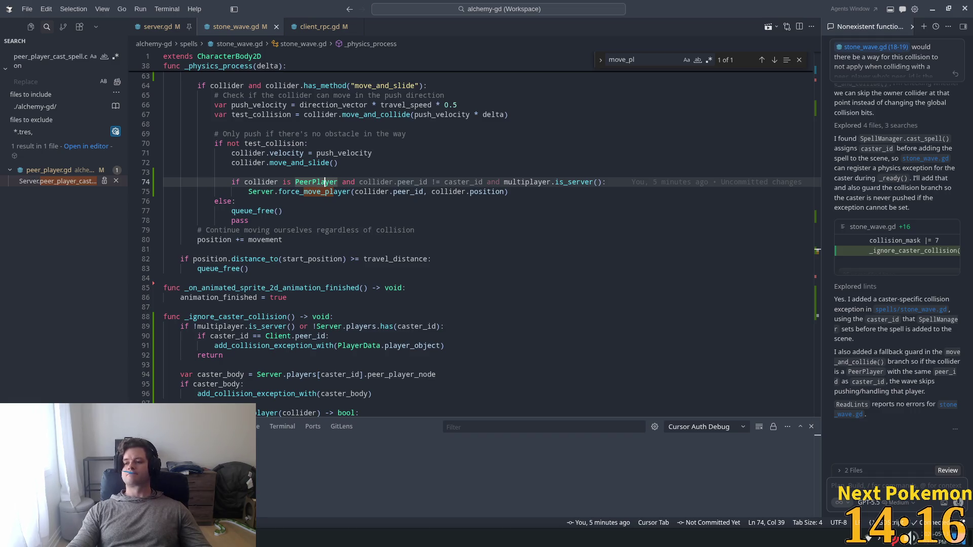
pyautogui.hotkey('ctrl', 'z')
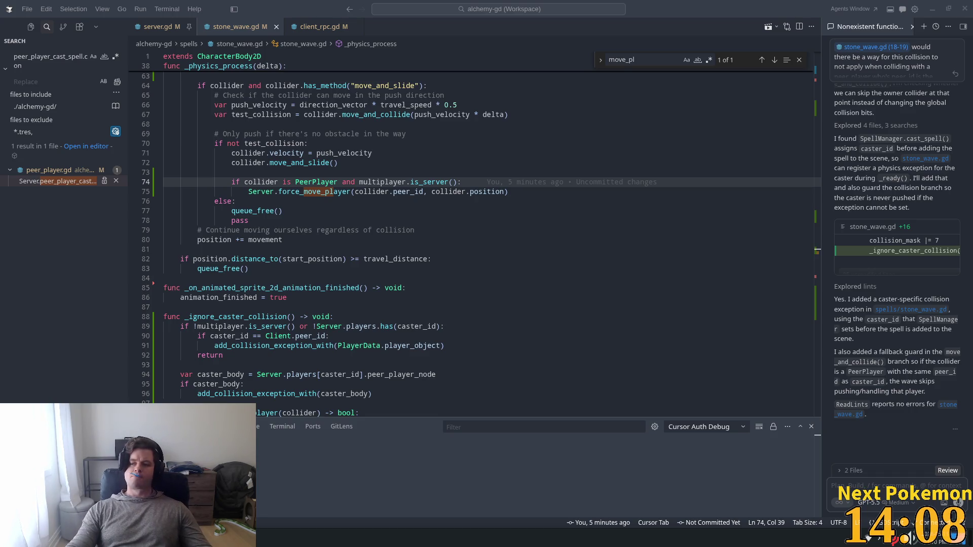
pyautogui.click(336, 209)
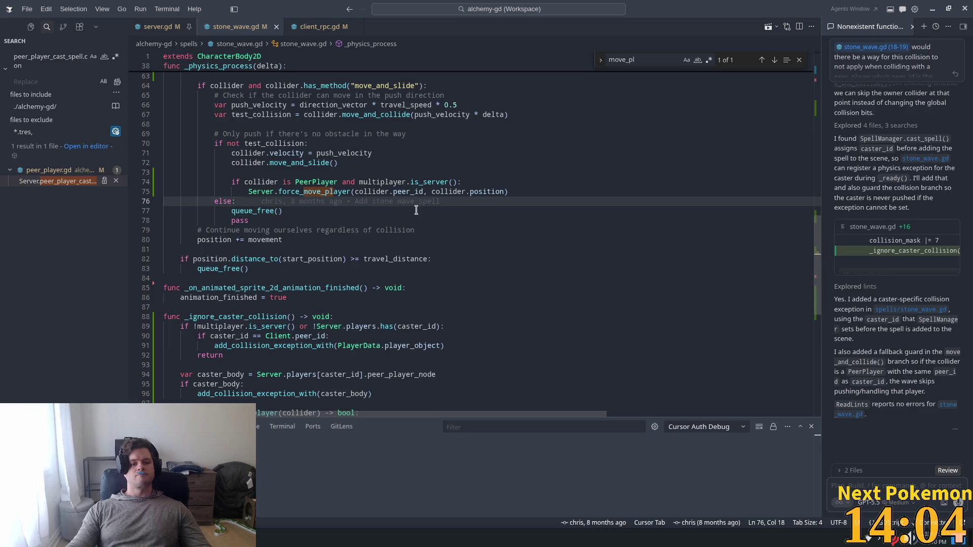
pyautogui.hotkey('alt', 'Tab')
pyautogui.press('F5')
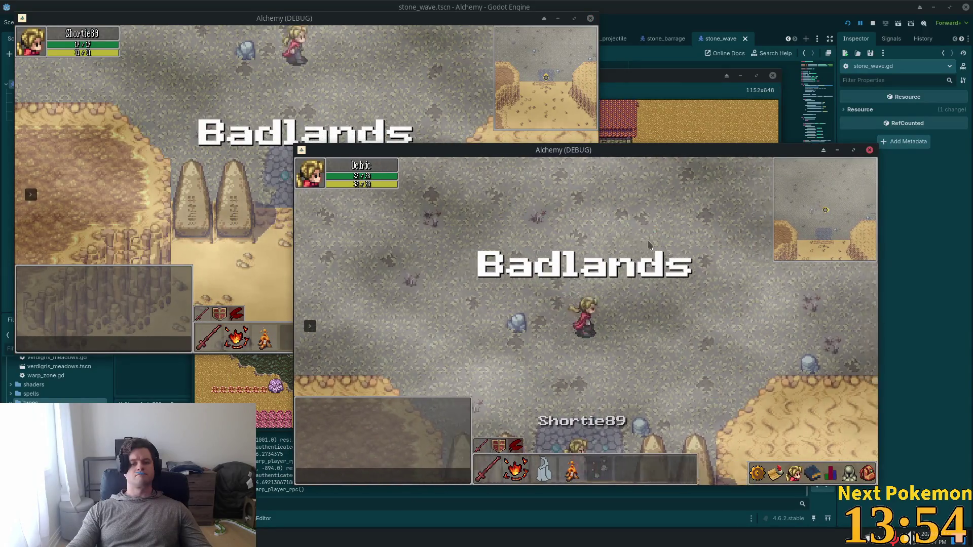
# Walk Delric south and east near Shortie89, stop the game, and view the two debugger errors
pyautogui.click(227, 115)
pyautogui.click(699, 288)
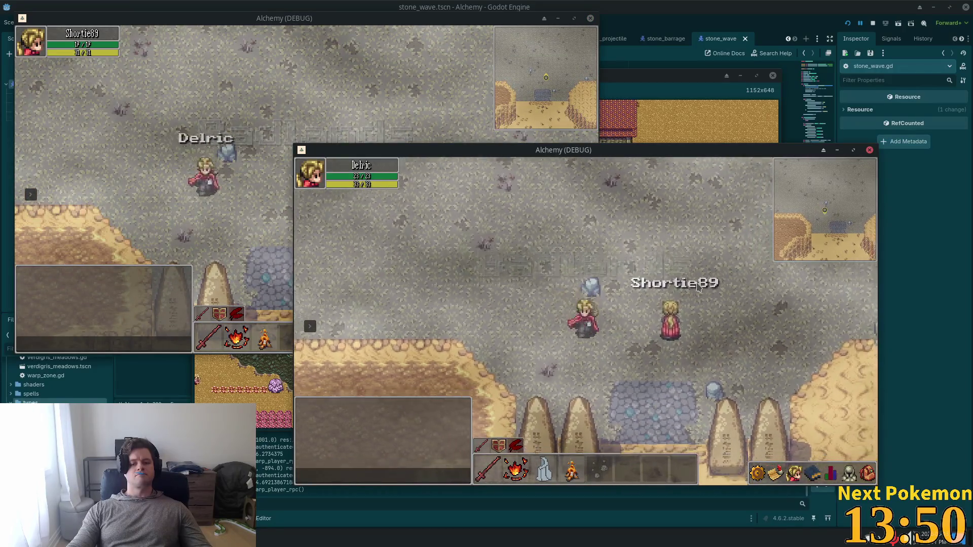
pyautogui.press('Down')
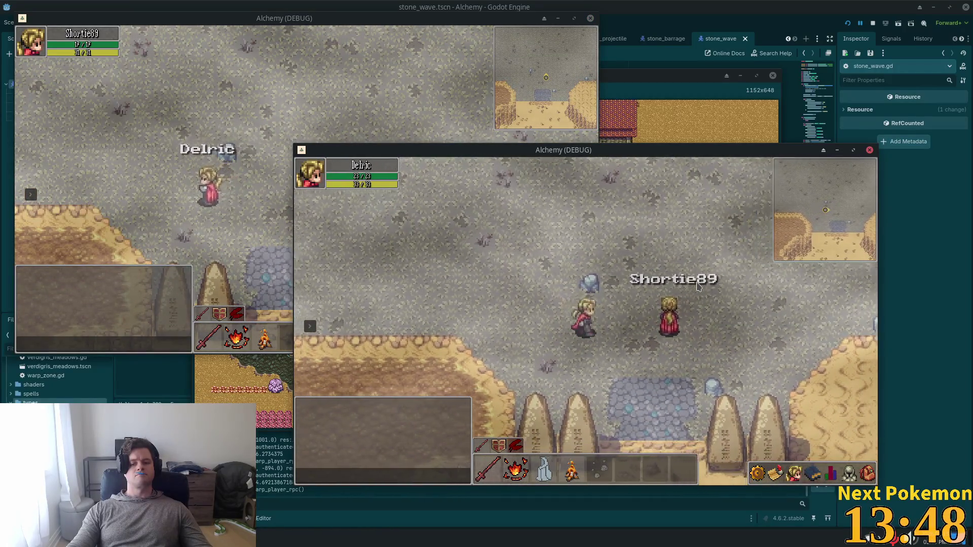
pyautogui.press('Right')
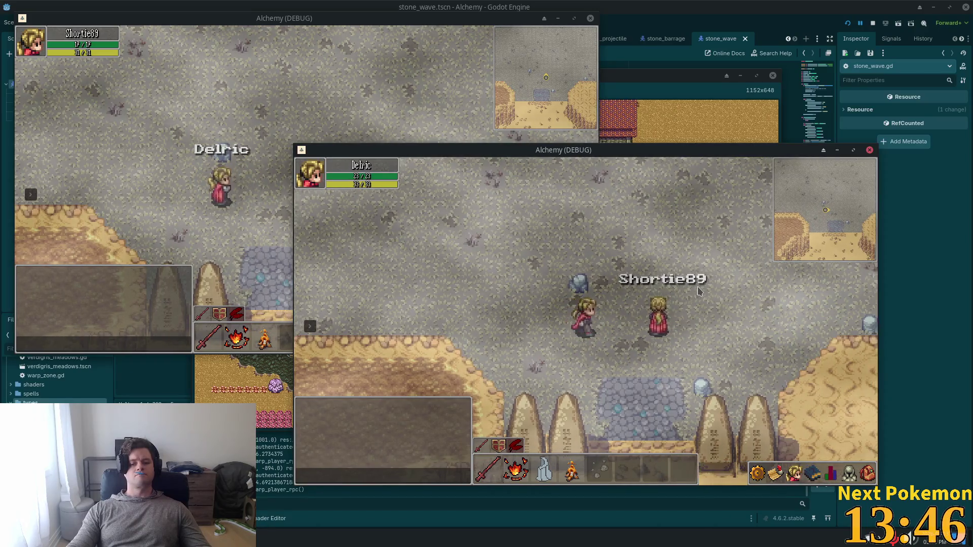
pyautogui.press('Right')
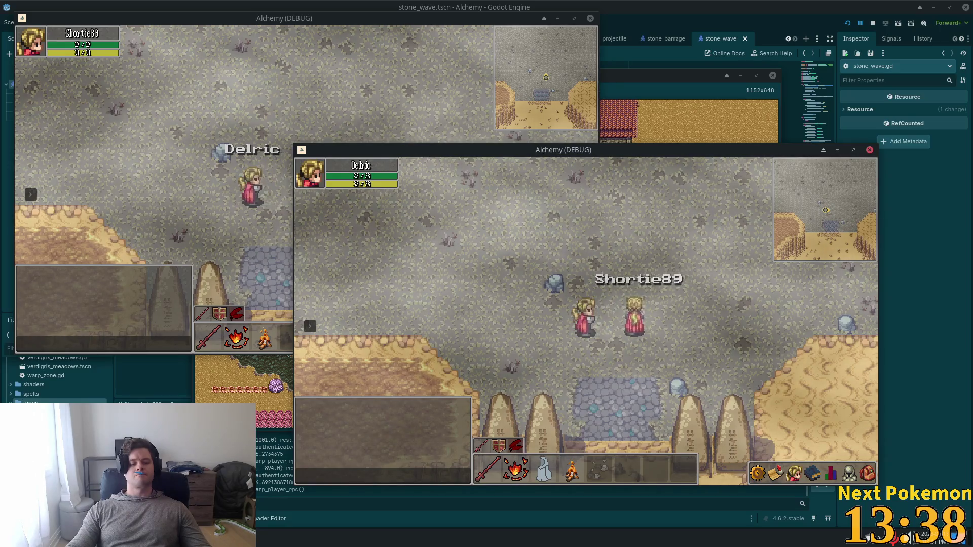
pyautogui.hotkey('alt', 'Tab')
pyautogui.click(178, 347)
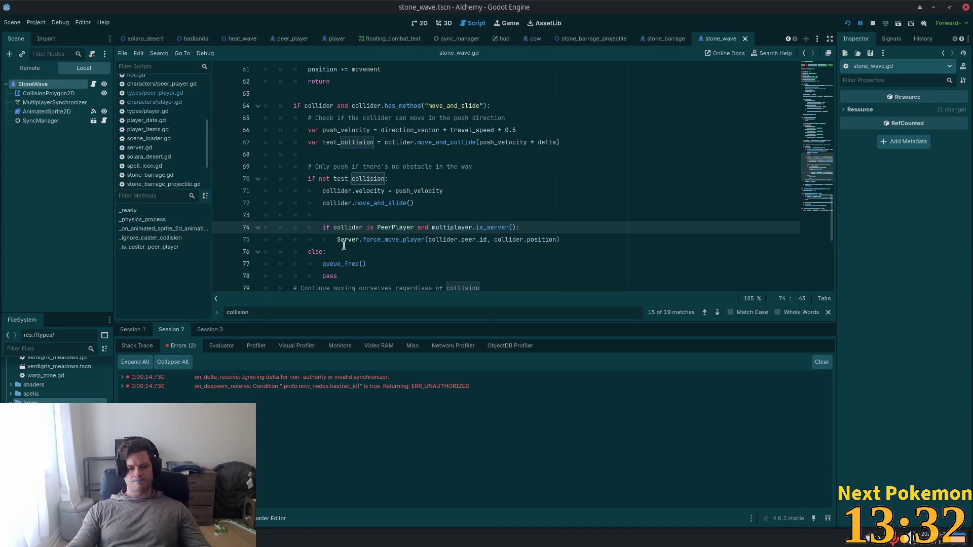
# Add print("force moving player") in server.gd's force_move_player, then jump to ClientRpc.force_move_player
pyautogui.click(410, 239)
pyautogui.keyDown('ctrl'); pyautogui.click(410, 240); pyautogui.keyUp('ctrl')
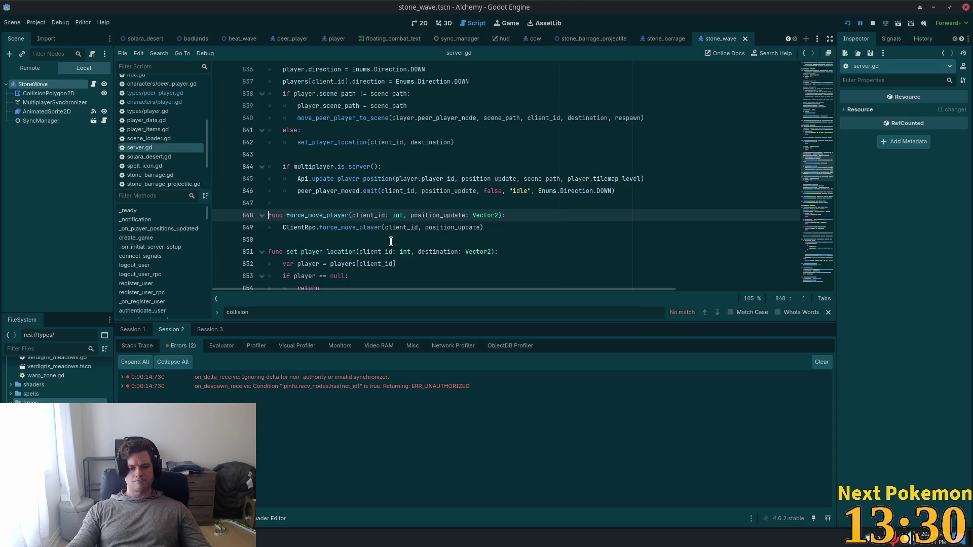
pyautogui.click(536, 219)
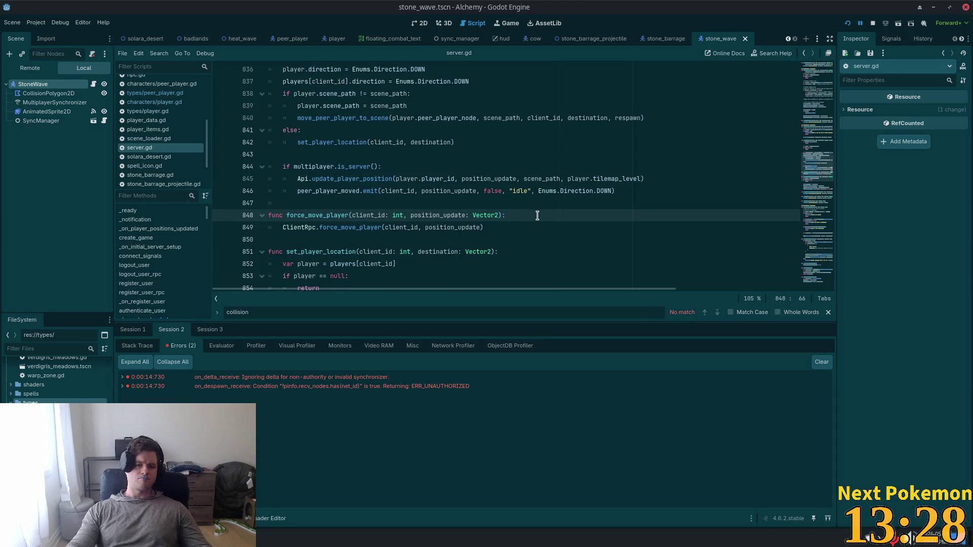
pyautogui.press('Return')
pyautogui.write('print')
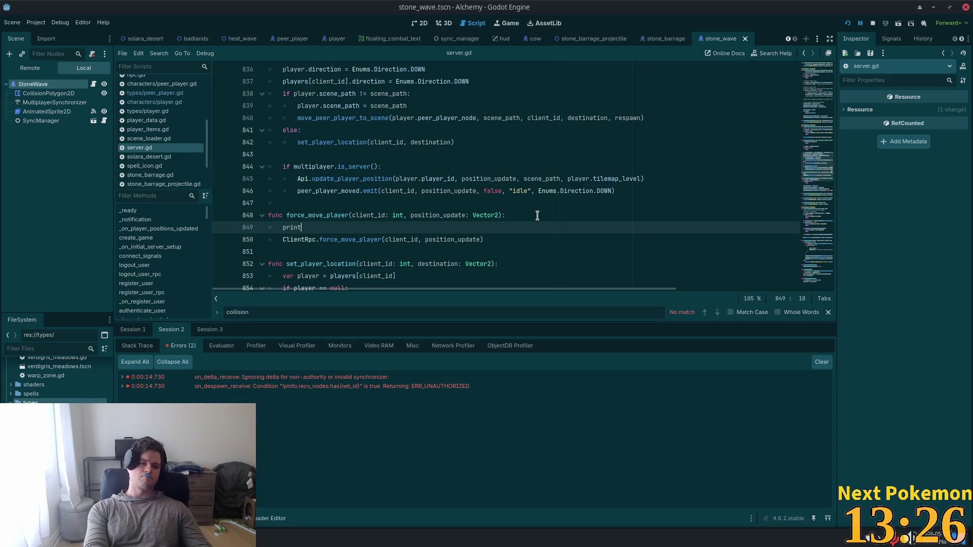
pyautogui.write('9"')
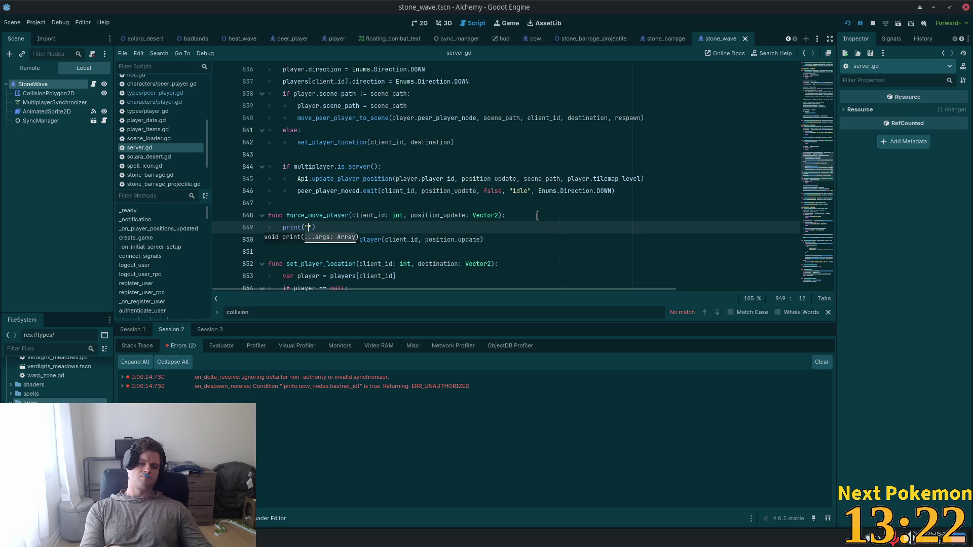
pyautogui.write('force movingf')
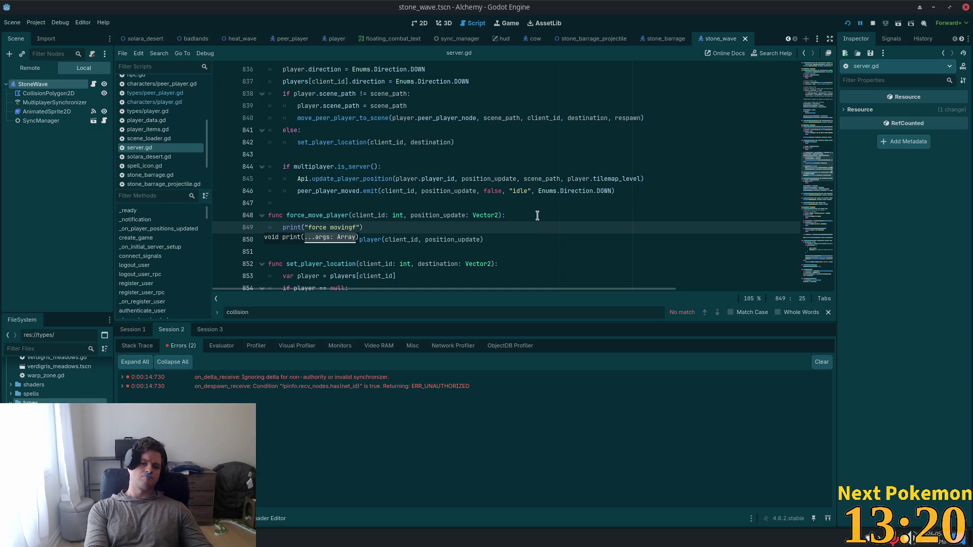
pyautogui.press('BackSpace')
pyautogui.write('player')
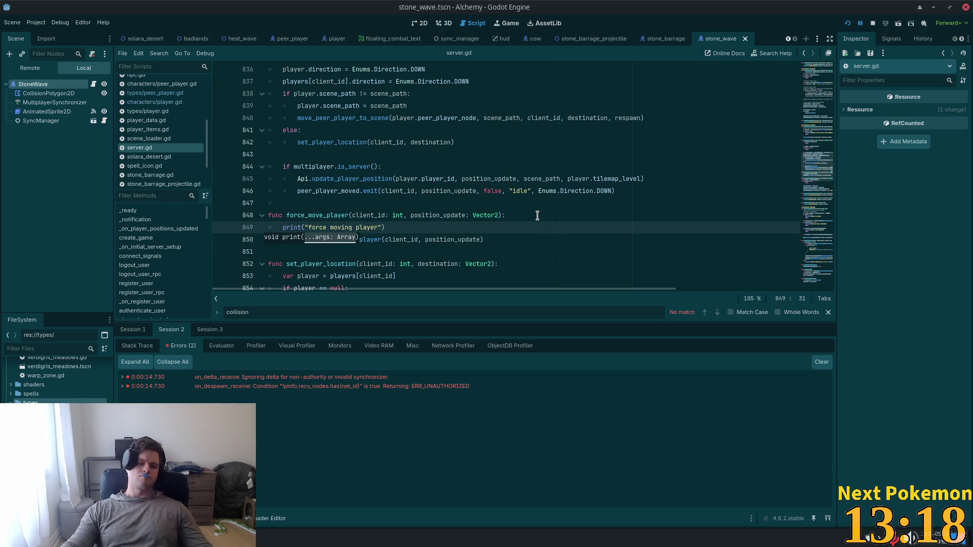
pyautogui.click(537, 216)
pyautogui.click(350, 241)
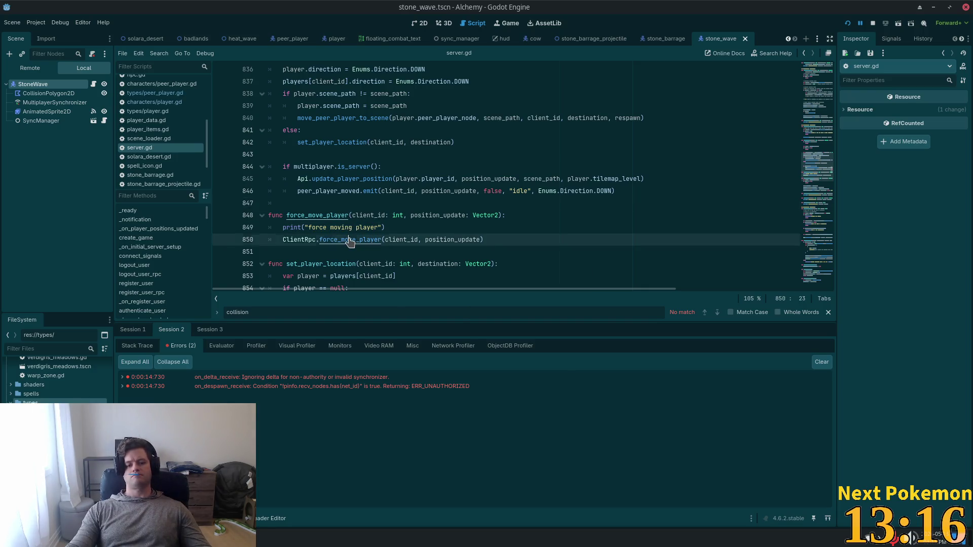
pyautogui.keyDown('ctrl'); pyautogui.click(350, 240); pyautogui.keyUp('ctrl')
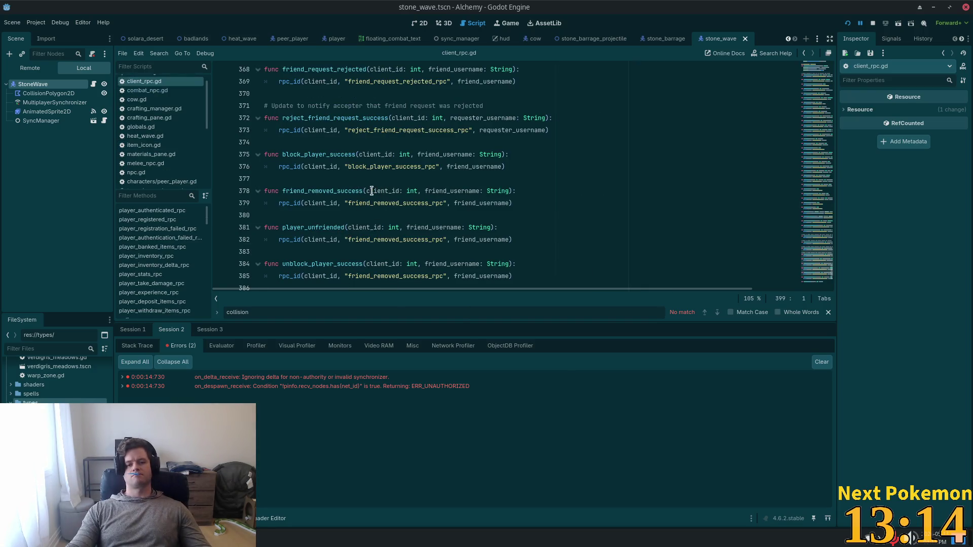
# Add print("being force moved to new position %s" % [str(position_update)]) to force_move_player_rpc and run the game
pyautogui.scroll(-5, 560, 238)
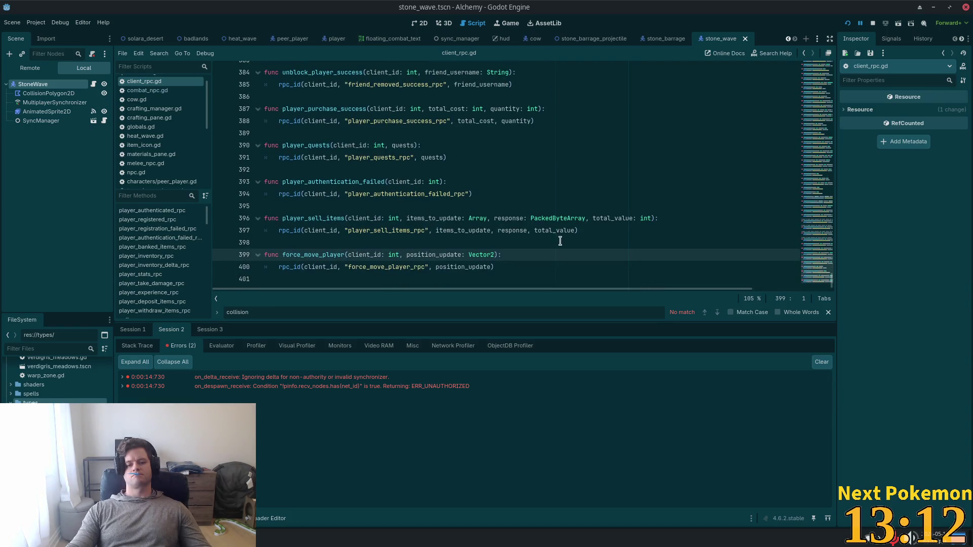
pyautogui.keyDown('ctrl'); pyautogui.click(387, 266); pyautogui.keyUp('ctrl')
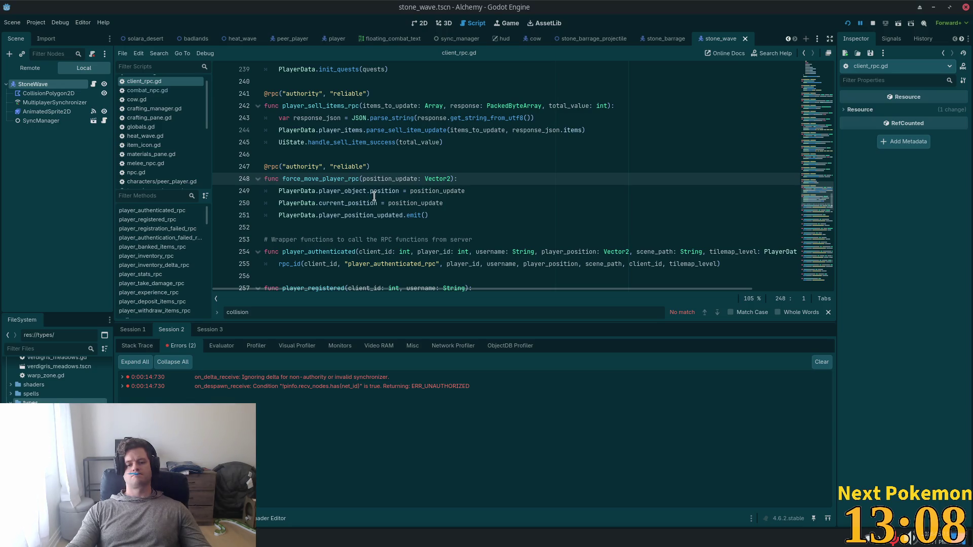
pyautogui.click(492, 178)
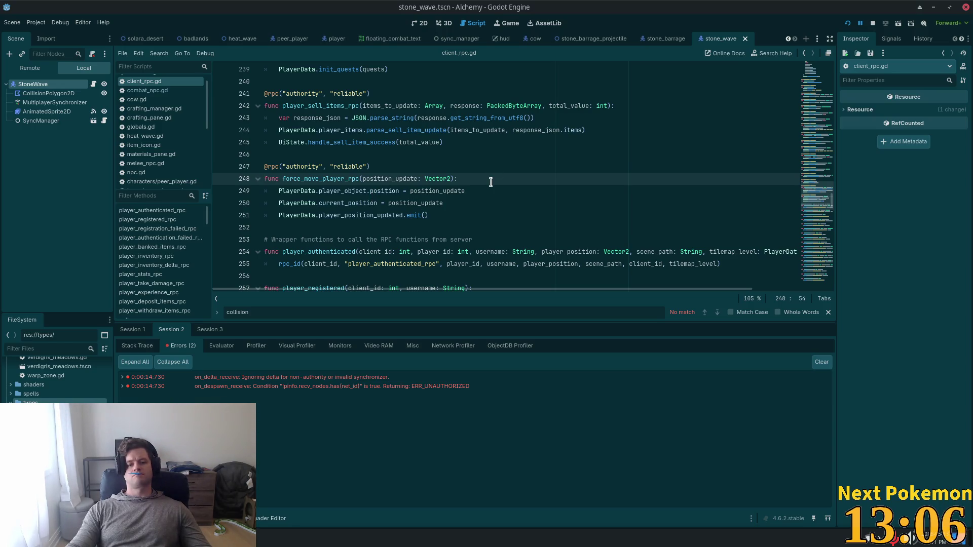
pyautogui.press('Return')
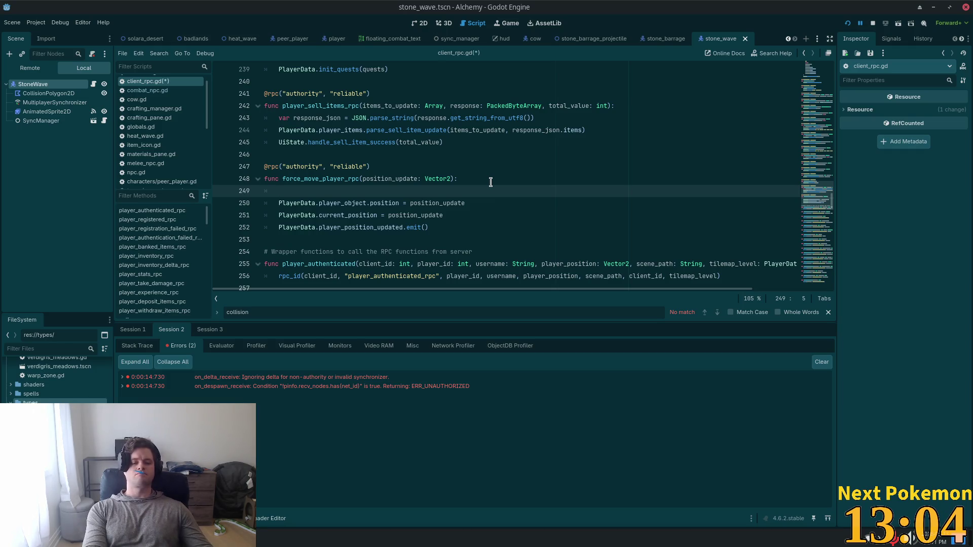
pyautogui.write('print("being')
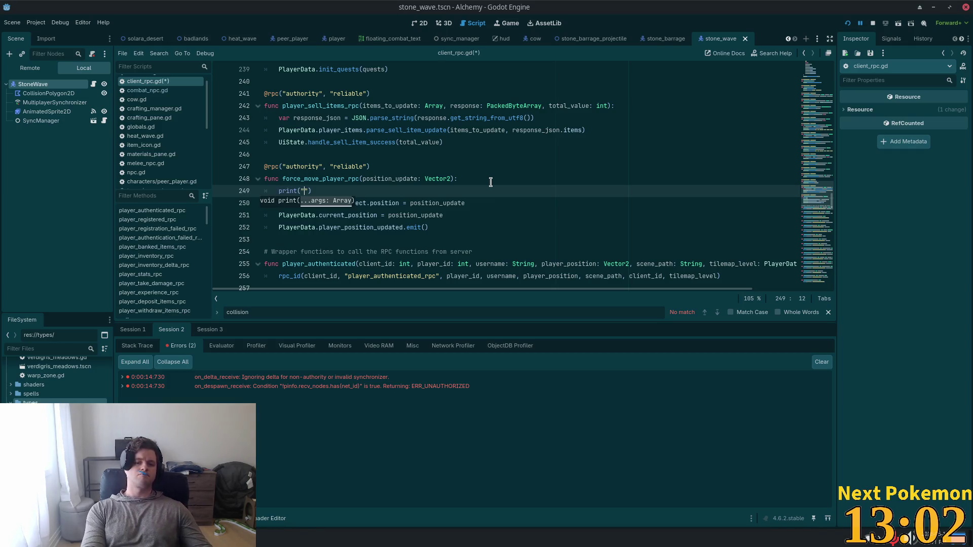
pyautogui.write(' forc')
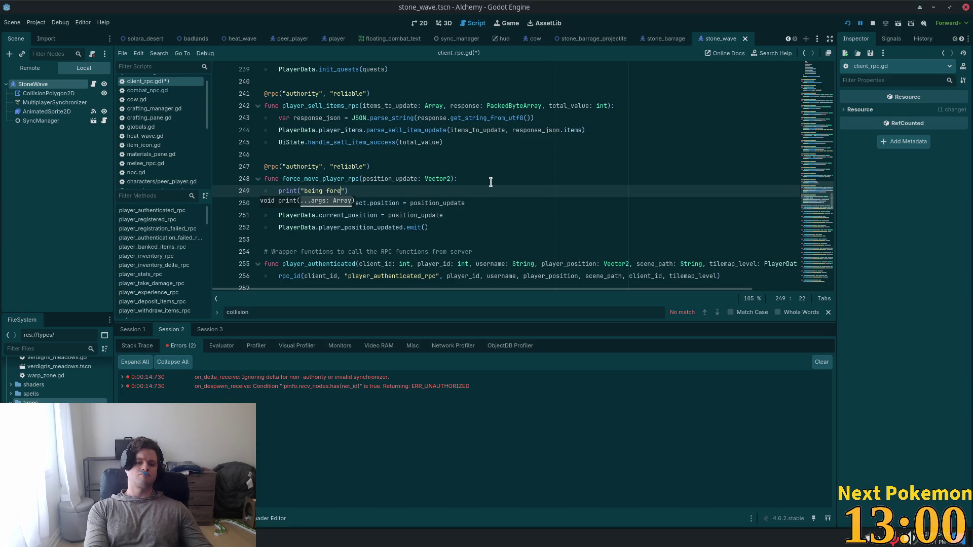
pyautogui.write('e moved to new position $')
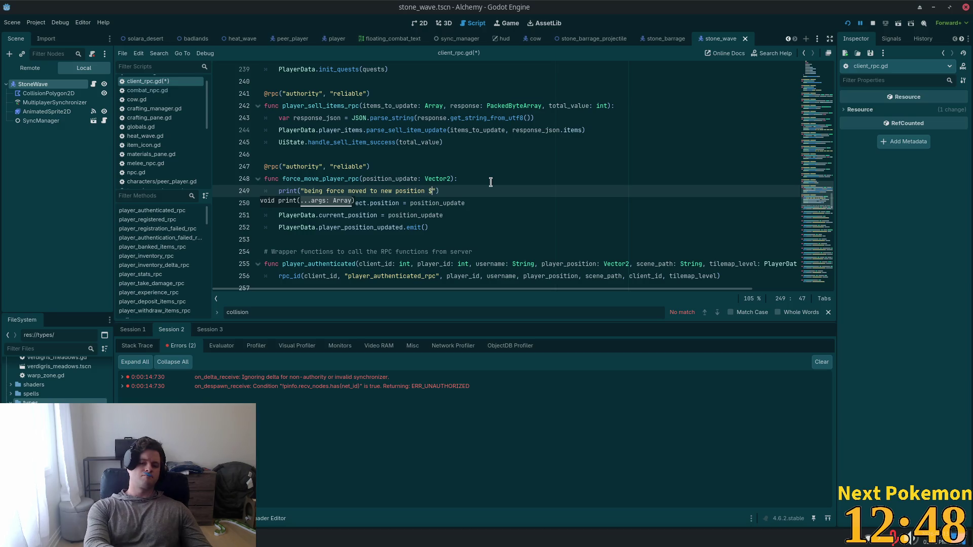
pyautogui.press('BackSpace')
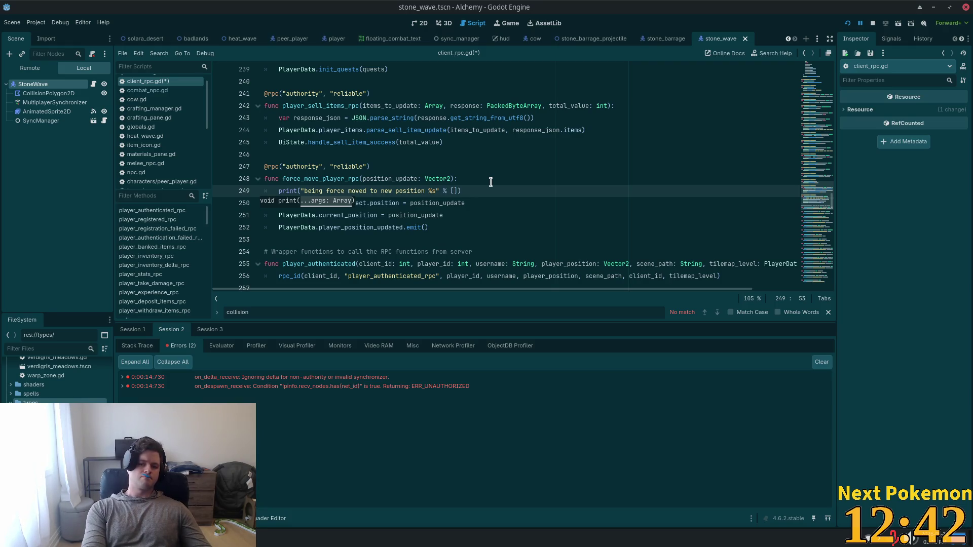
pyautogui.write('s')
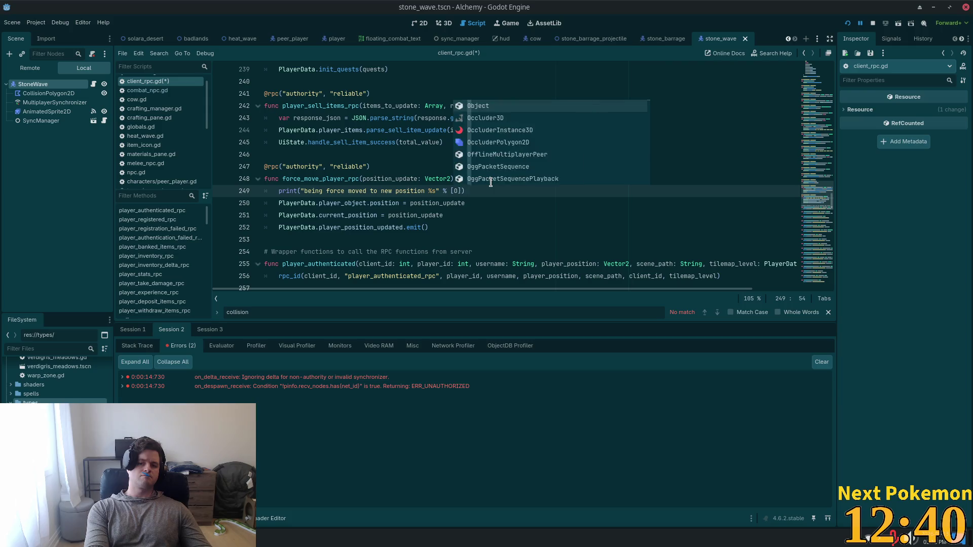
pyautogui.press('Escape')
pyautogui.write('tr')
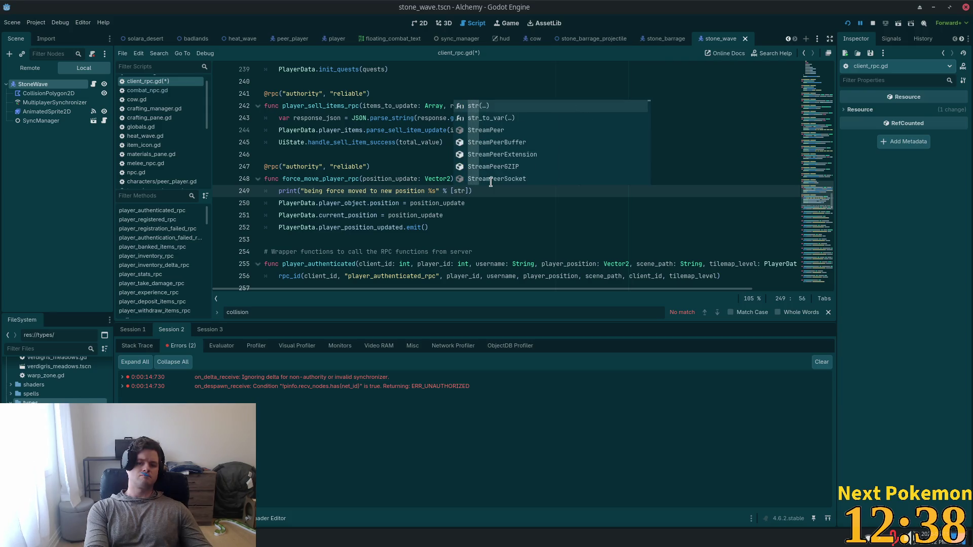
pyautogui.press('Return')
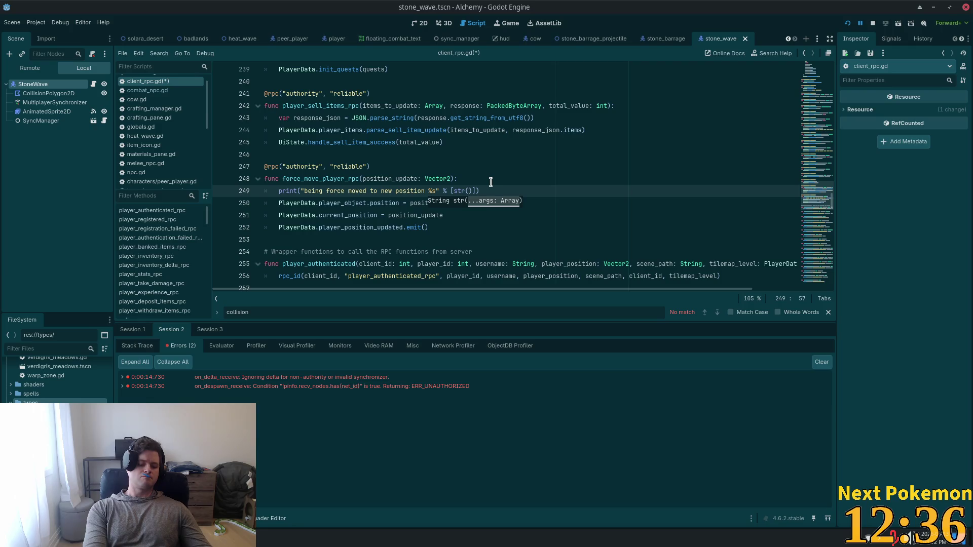
pyautogui.write('i')
pyautogui.press('Return')
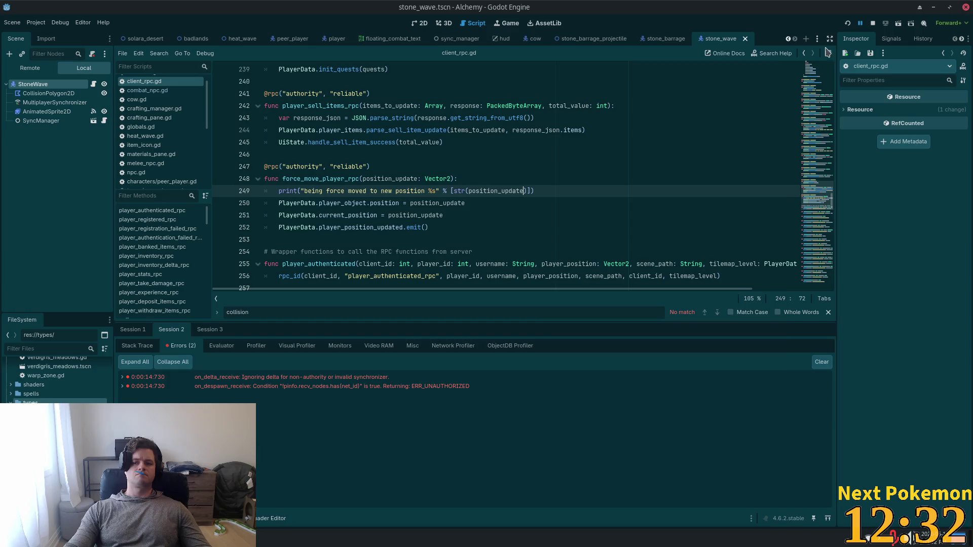
pyautogui.press('F5')
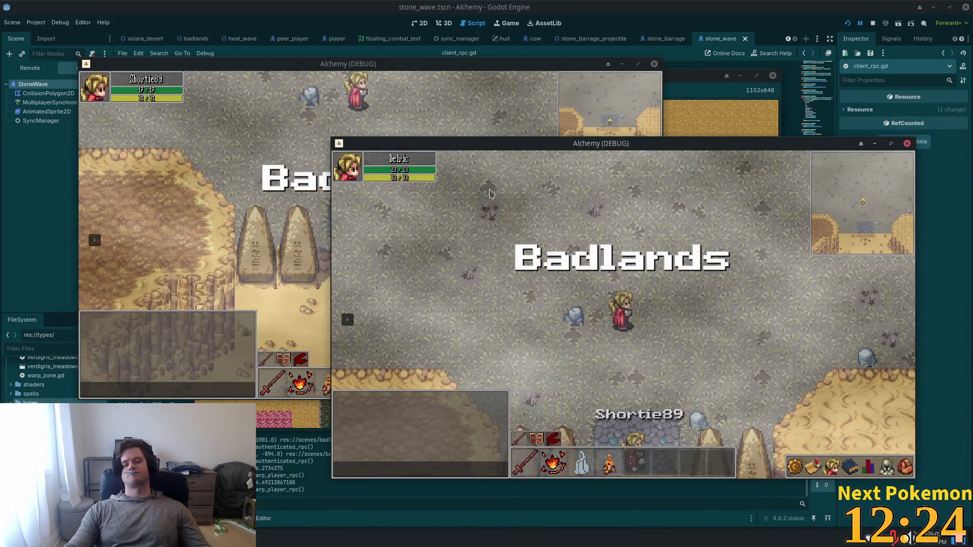
# Walk Delric and Shortie89 together into the rocky area, then return to the script editor
pyautogui.hotkey('a', 's')
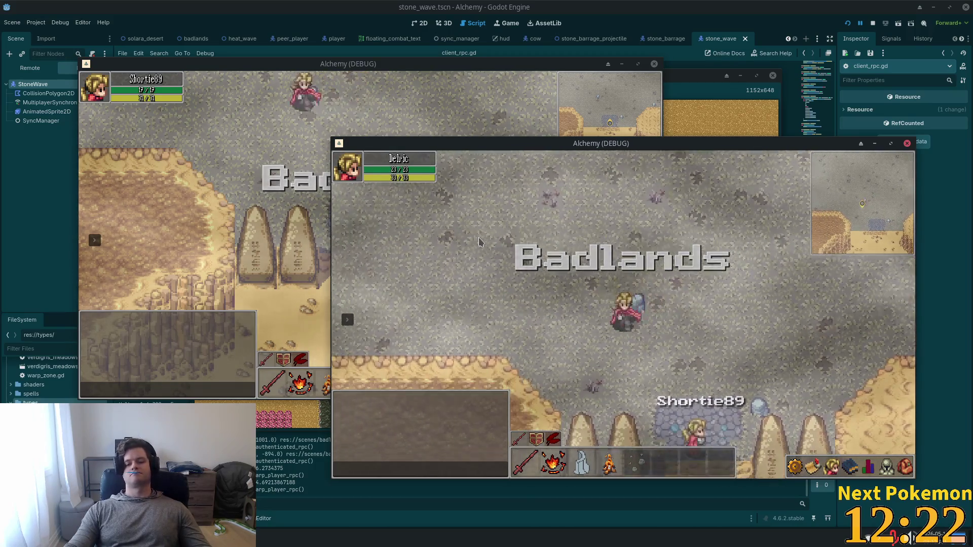
pyautogui.hotkey('alt', 'Tab')
pyautogui.hotkey('w', 'd')
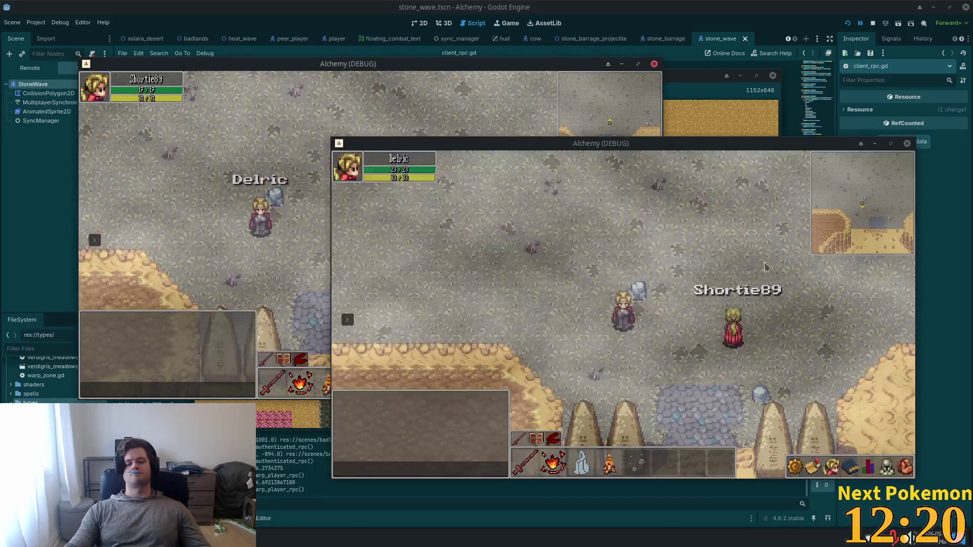
pyautogui.hotkey('s', 'd')
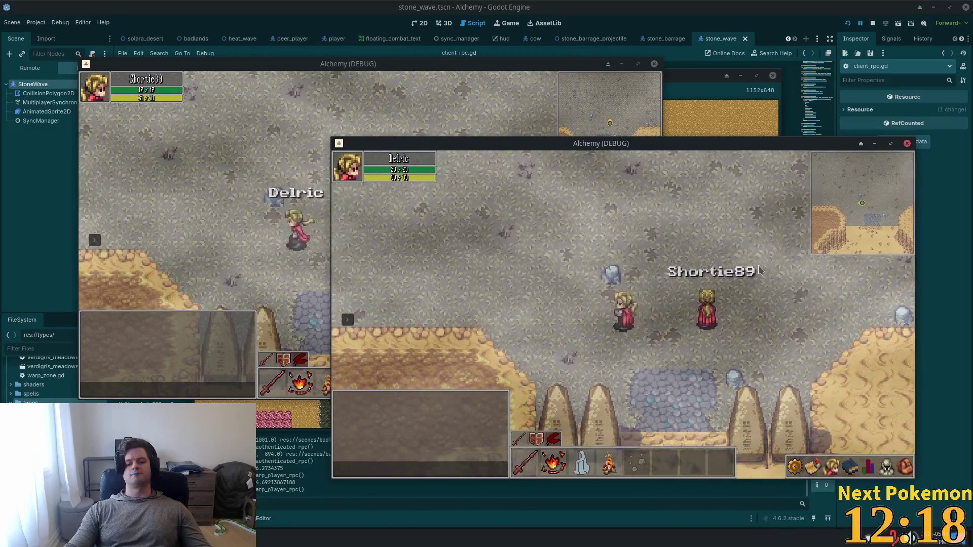
pyautogui.hotkey('a', 's')
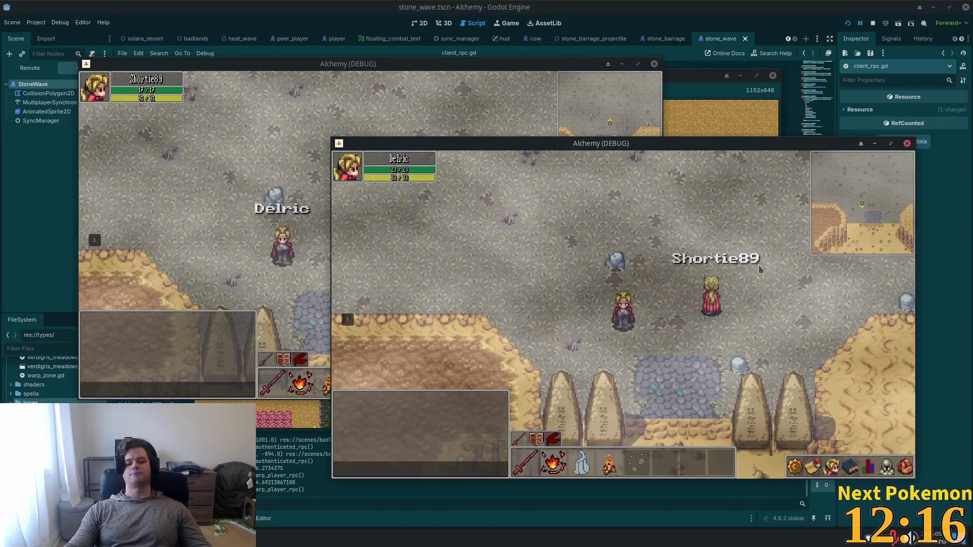
pyautogui.hotkey('w', 'd')
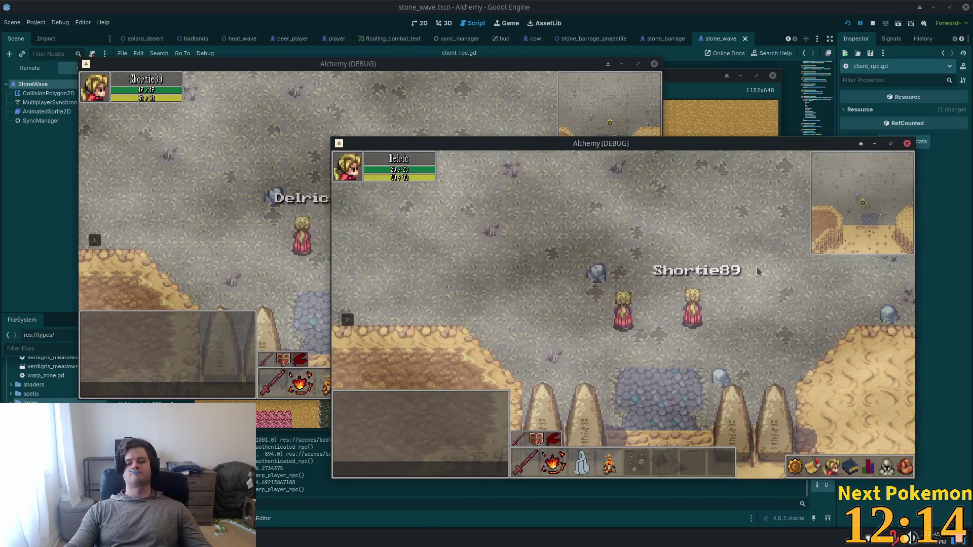
pyautogui.press('d')
pyautogui.press('a')
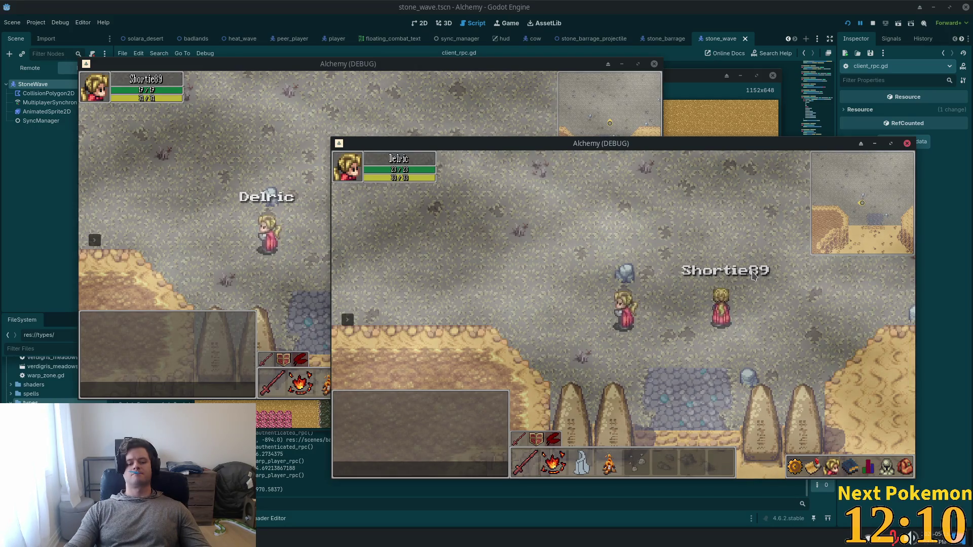
pyautogui.press('d')
pyautogui.press('d')
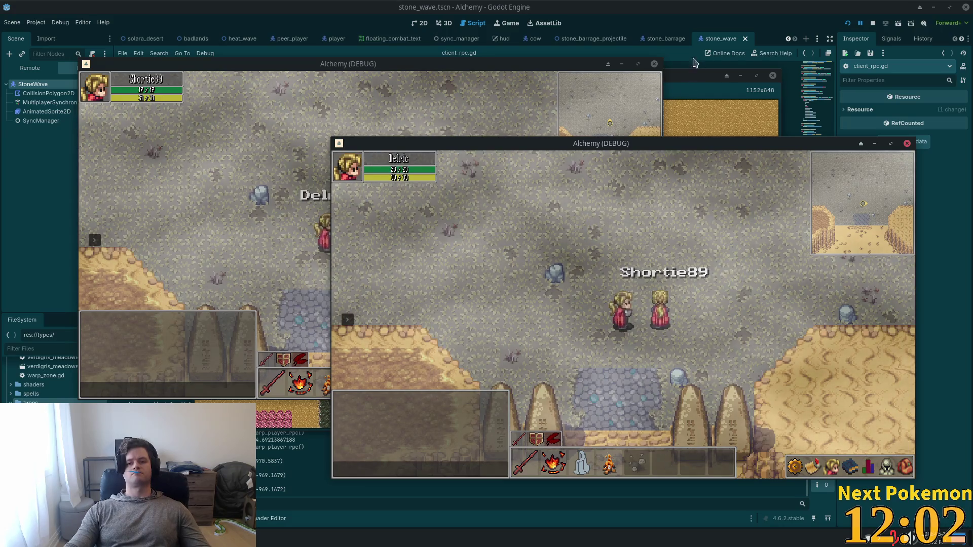
pyautogui.click(637, 37)
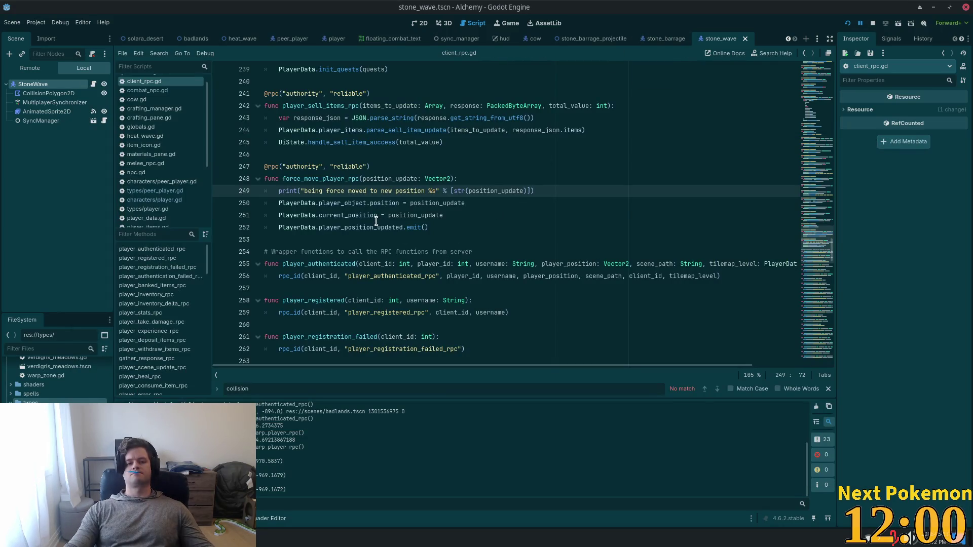
# Change position_update to position_update2 in the line 249 print, then switch to Cursor
pyautogui.write('2')
pyautogui.click(460, 203)
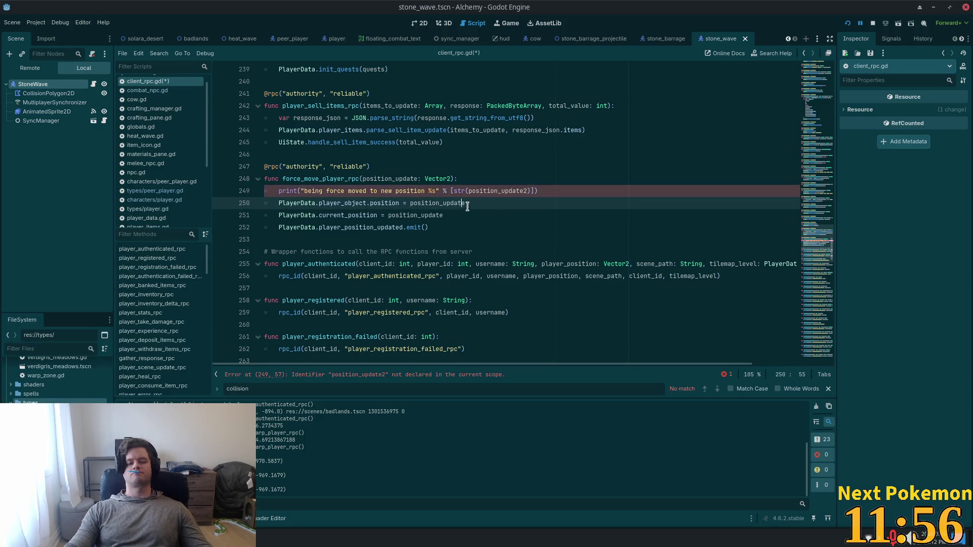
pyautogui.hotkey('alt', 'Tab')
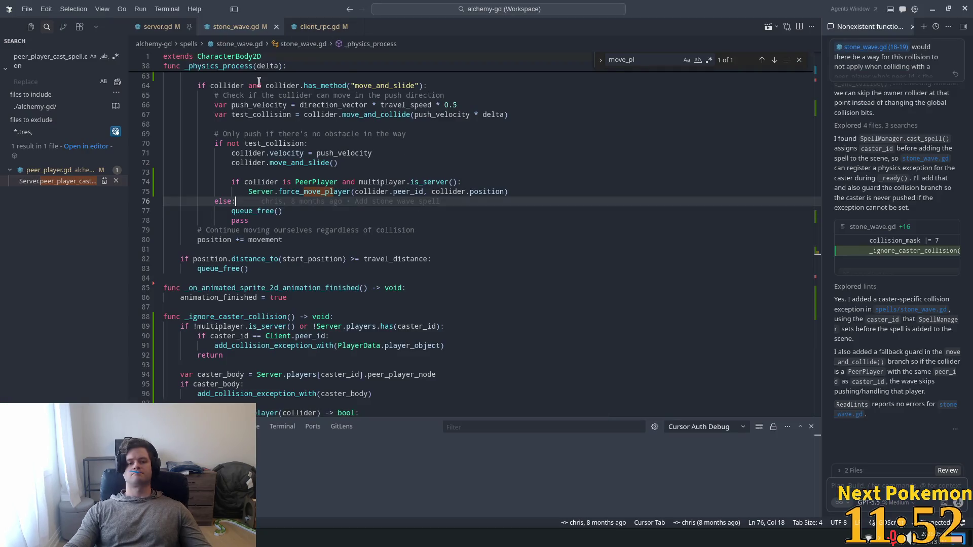
# Review the stone_wave.gd collision code around test_collision and direction_vector
pyautogui.scroll(-4, 259, 81)
pyautogui.scroll(3, 281, 209)
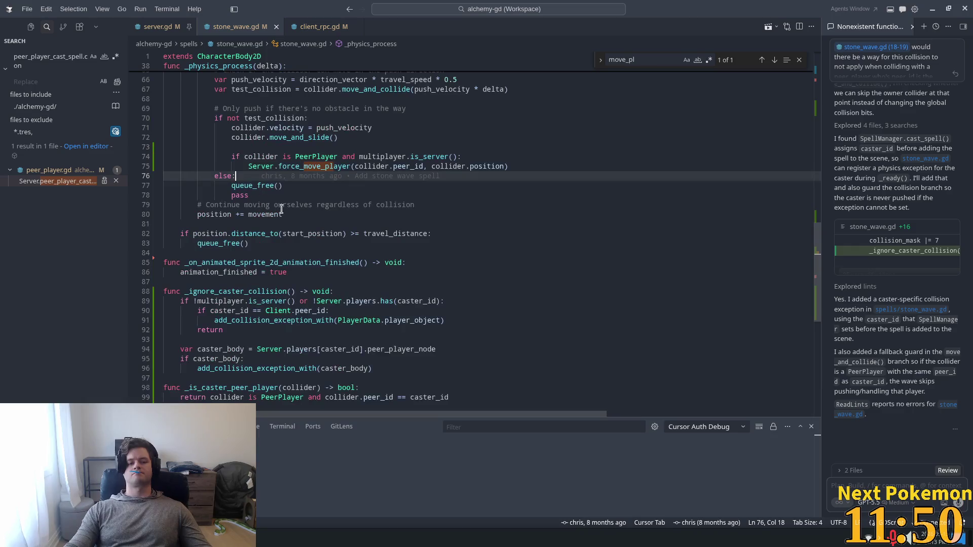
pyautogui.click(262, 191)
pyautogui.scroll(2, 277, 192)
pyautogui.doubleClick(276, 169)
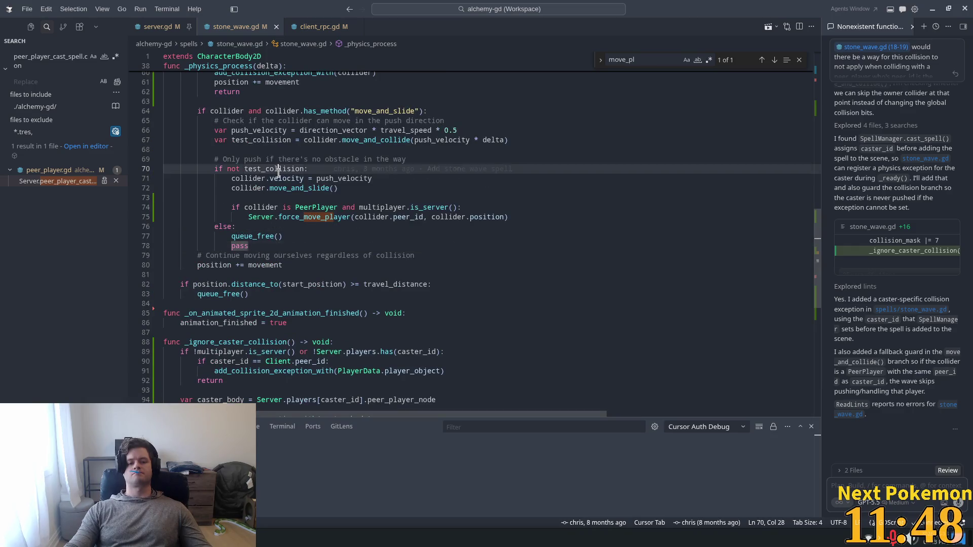
pyautogui.click(347, 131)
pyautogui.moveTo(364, 141)
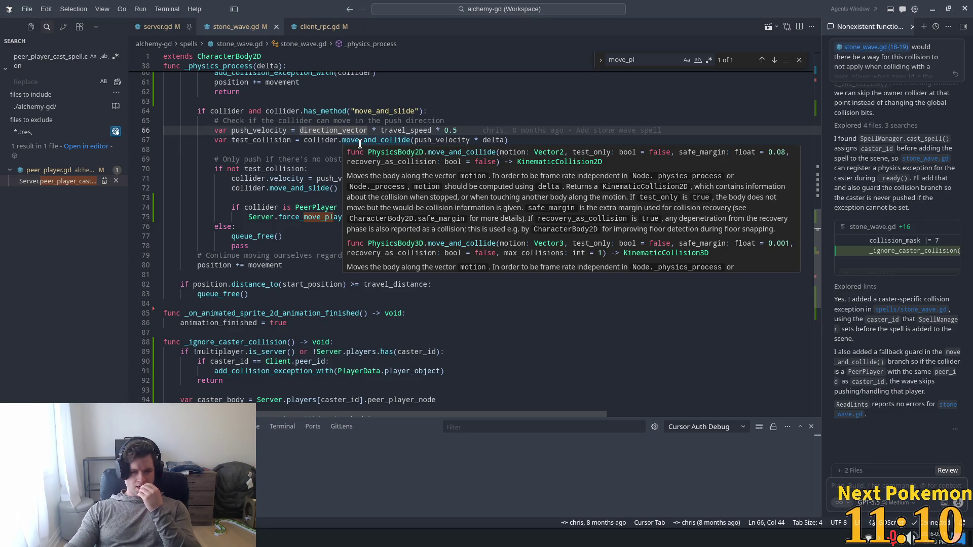
# Comment out the else-branch queue_free() on line 77 and return to Godot
pyautogui.click(231, 236)
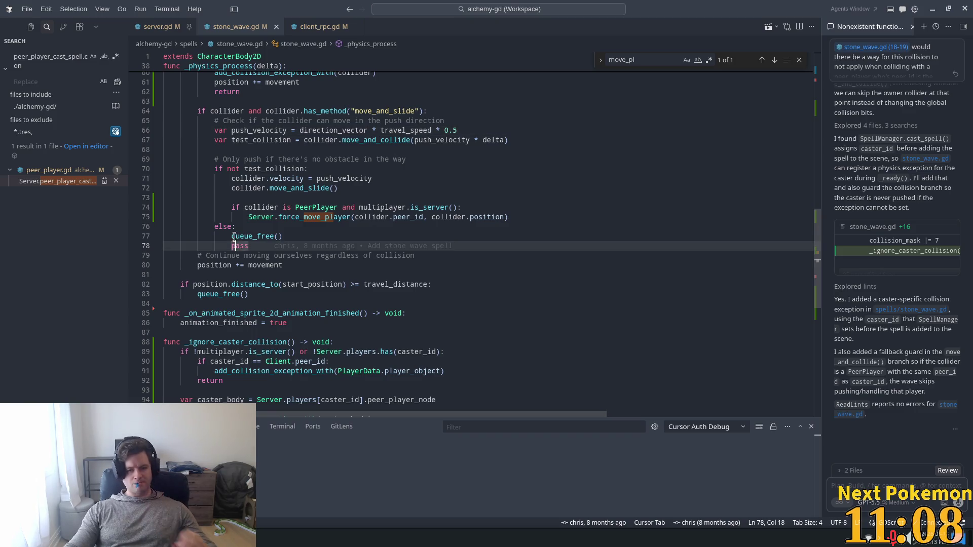
pyautogui.hotkey('ctrl', '/')
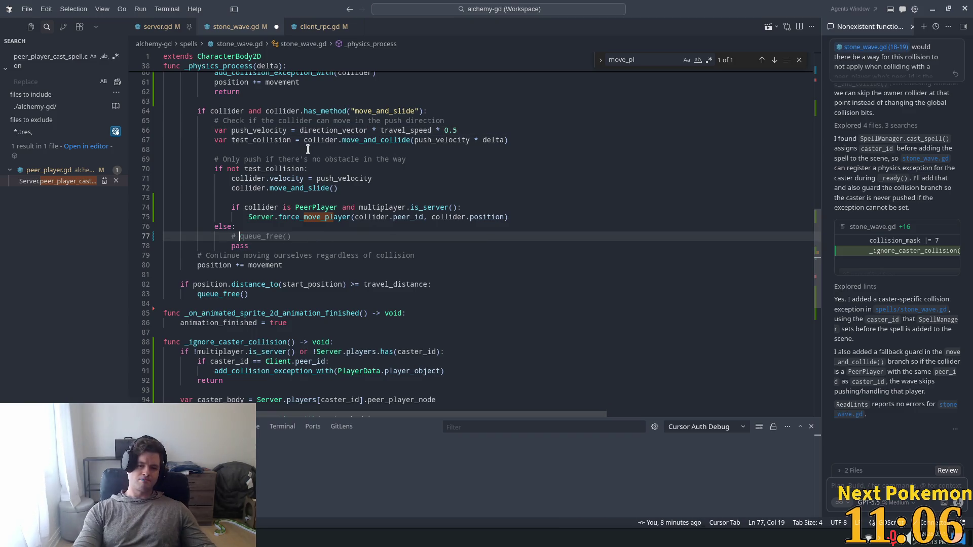
pyautogui.hotkey('alt', 'Tab')
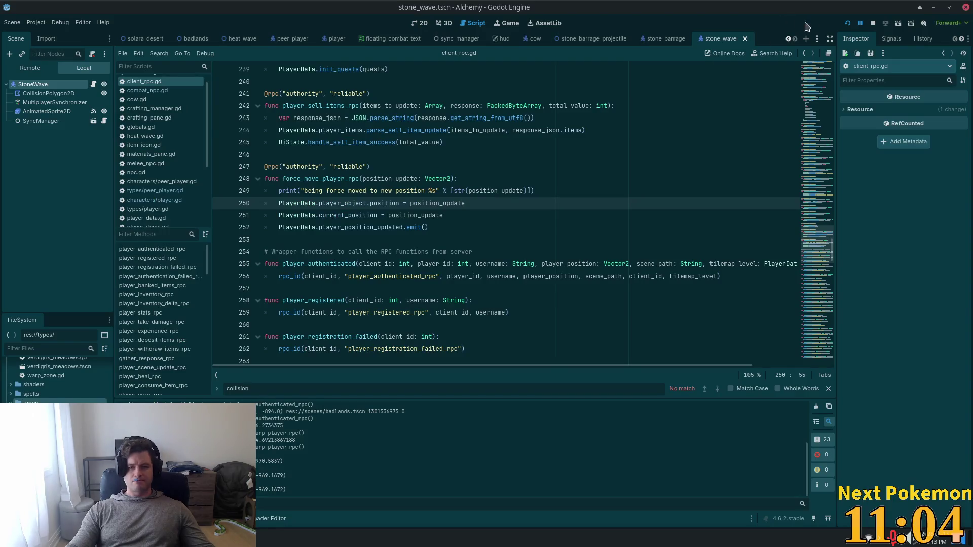
# Launch the game and arrange the Shortie89 and Delric windows side by side
pyautogui.click(848, 23)
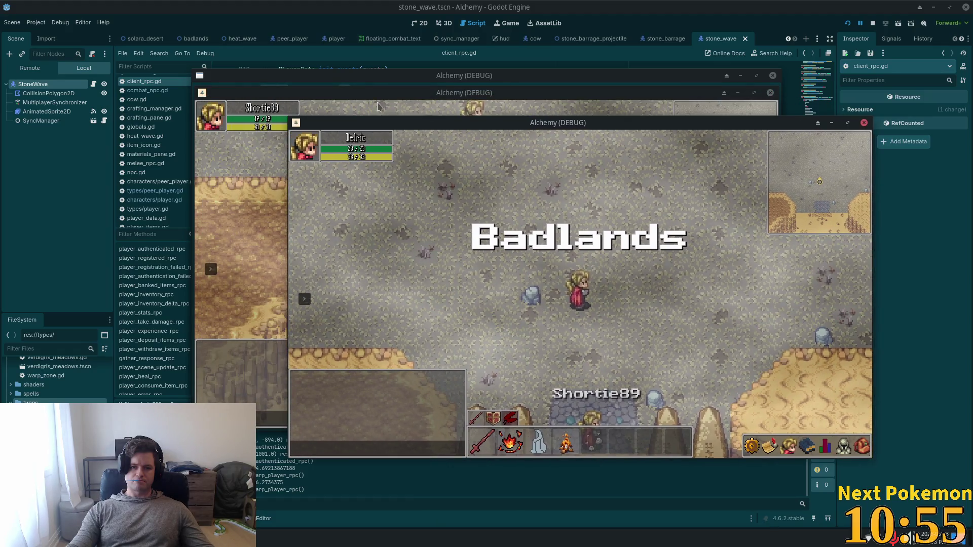
pyautogui.click(378, 107)
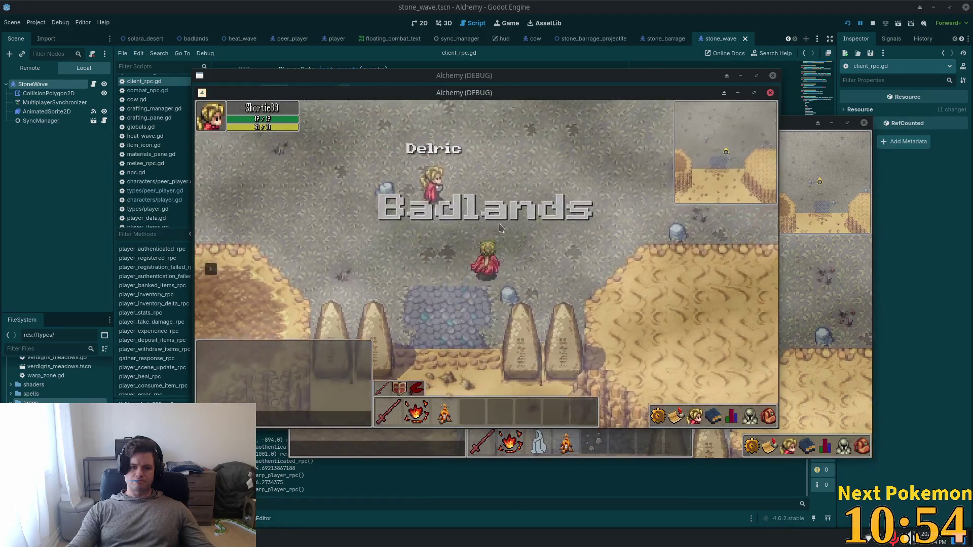
pyautogui.click(806, 259)
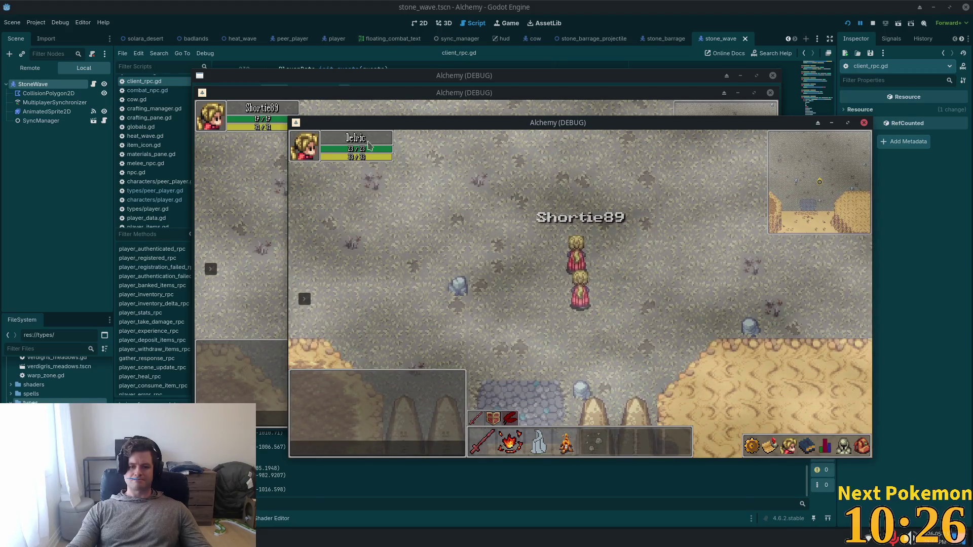
pyautogui.moveTo(508, 132); pyautogui.dragTo(643, 202)
pyautogui.click(511, 118)
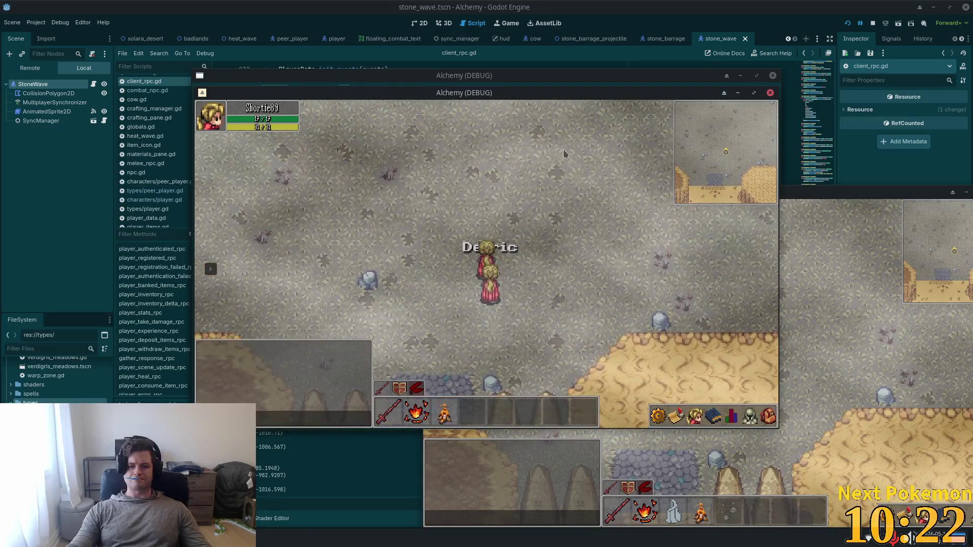
pyautogui.click(444, 203)
pyautogui.click(459, 149)
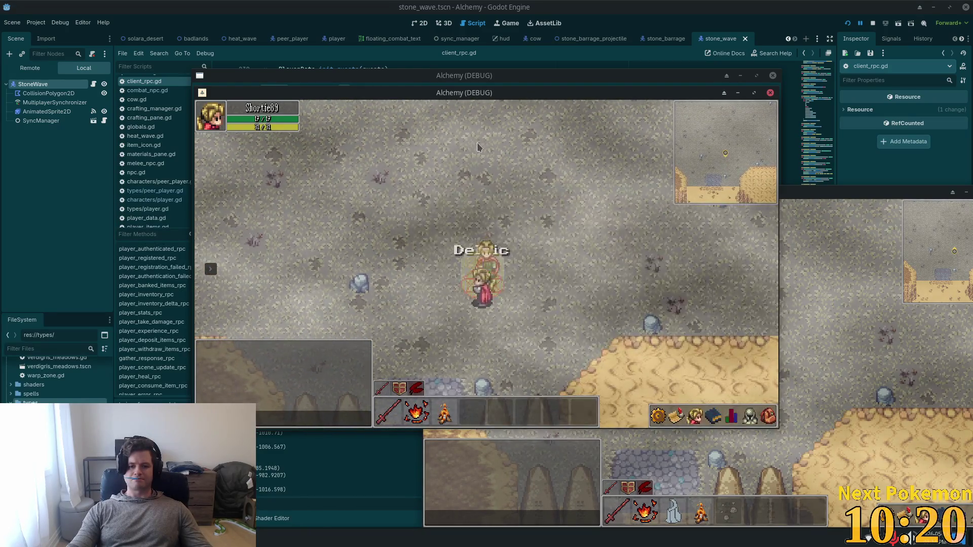
# Walk Shortie89 north and then south past Delric
pyautogui.press('w')
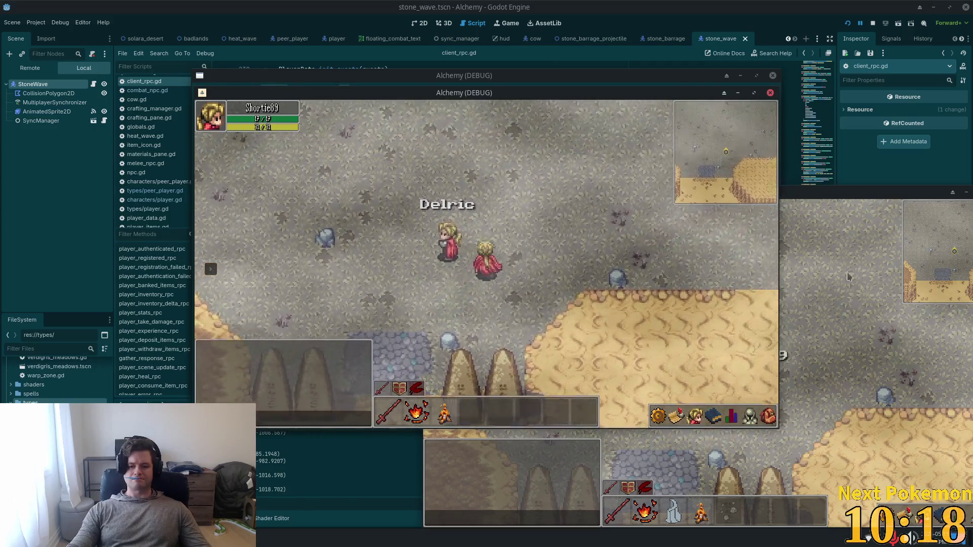
pyautogui.click(841, 286)
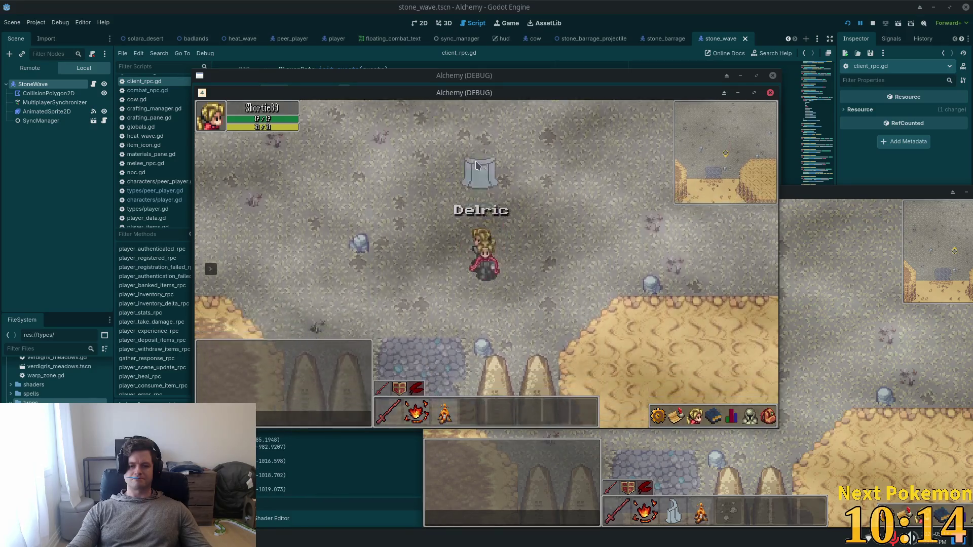
pyautogui.click(844, 273)
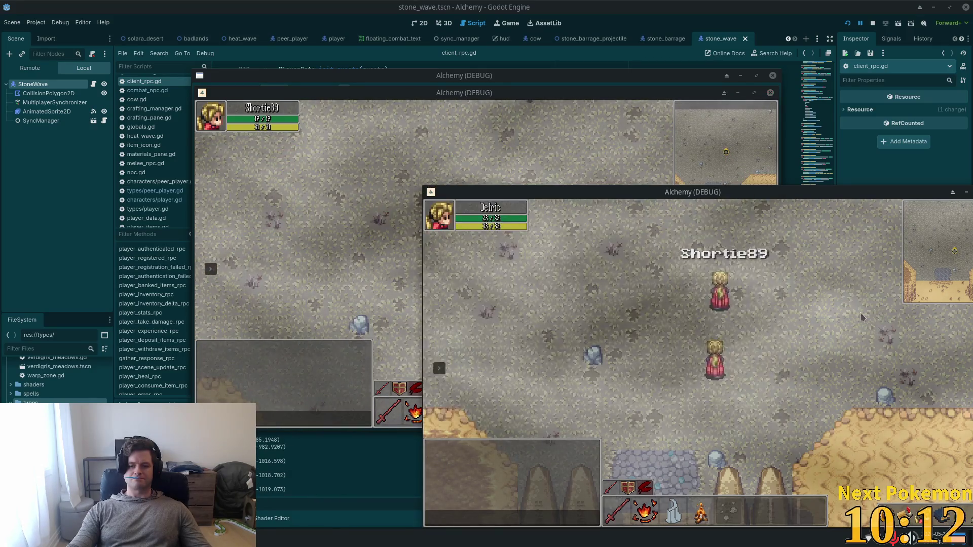
pyautogui.press('s')
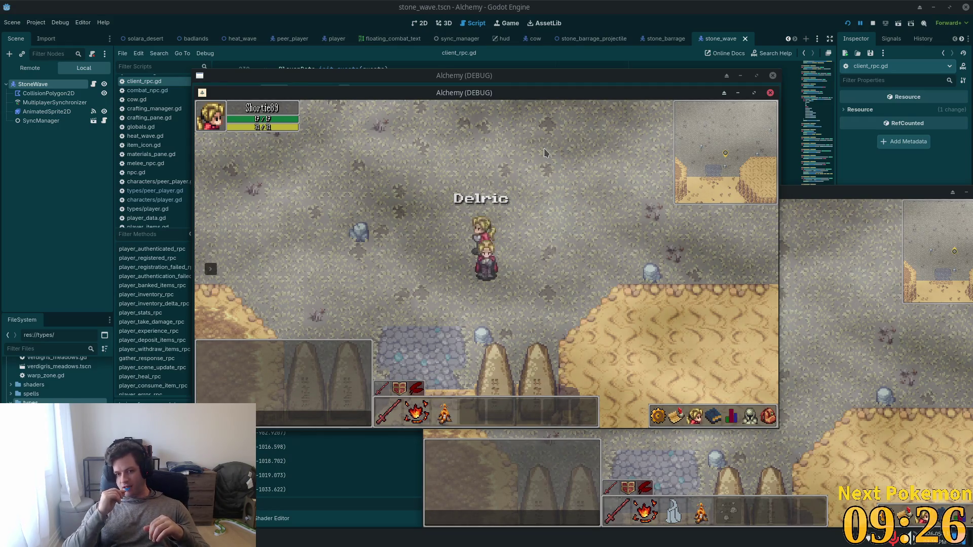
# Walk Delric back and forth around Shortie89
pyautogui.click(791, 265)
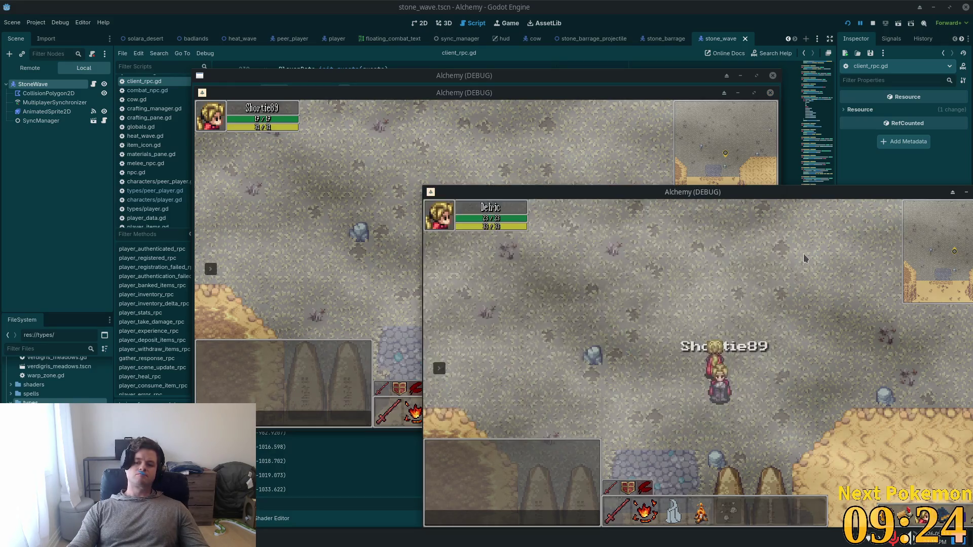
pyautogui.press('s')
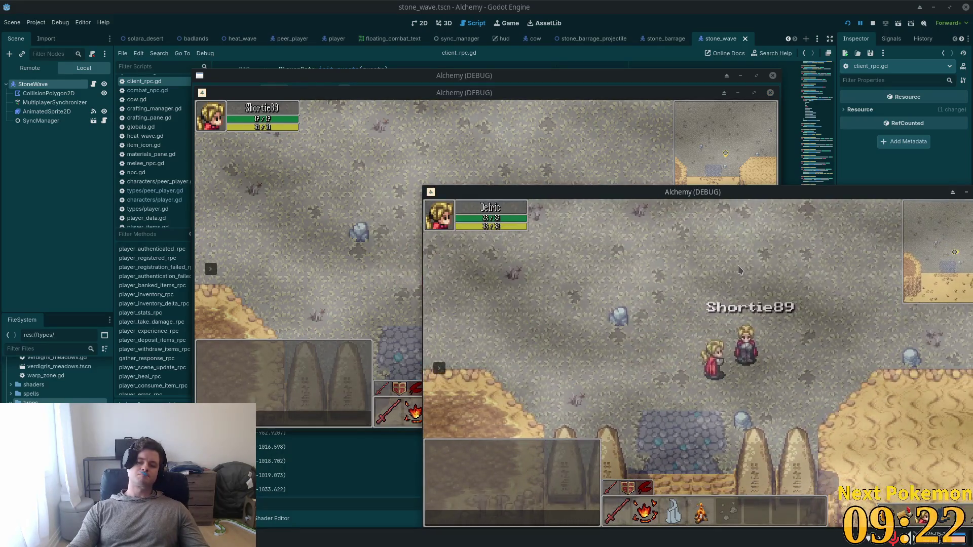
pyautogui.press('a')
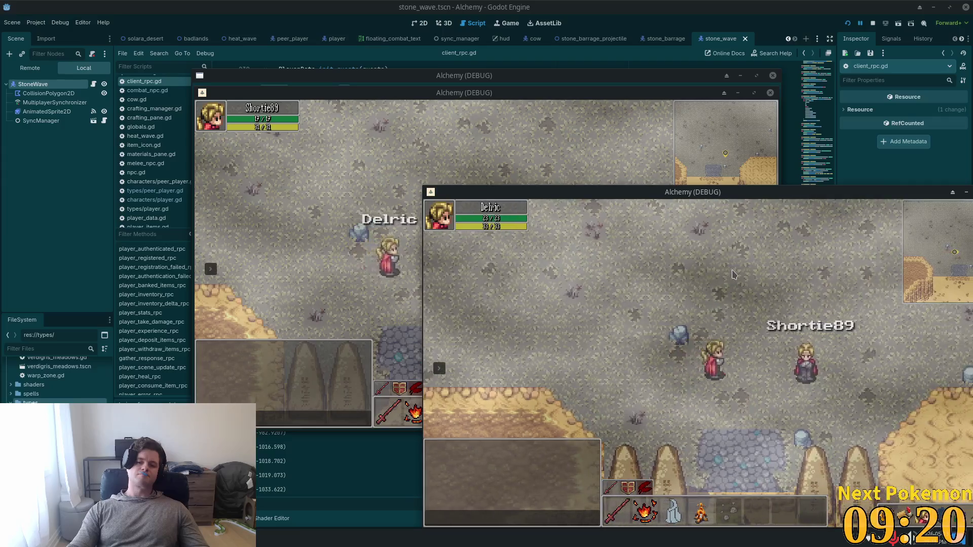
pyautogui.press('d')
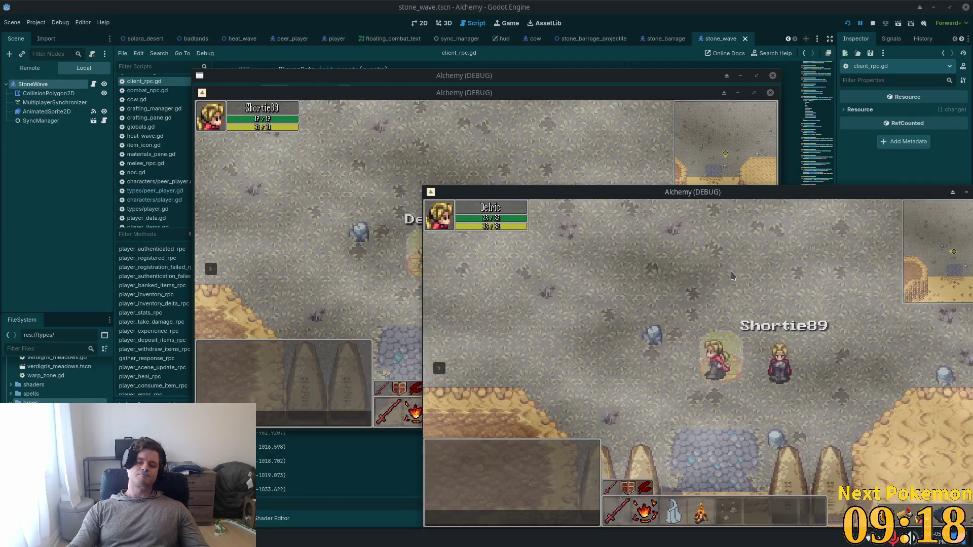
pyautogui.press('a')
pyautogui.press('d')
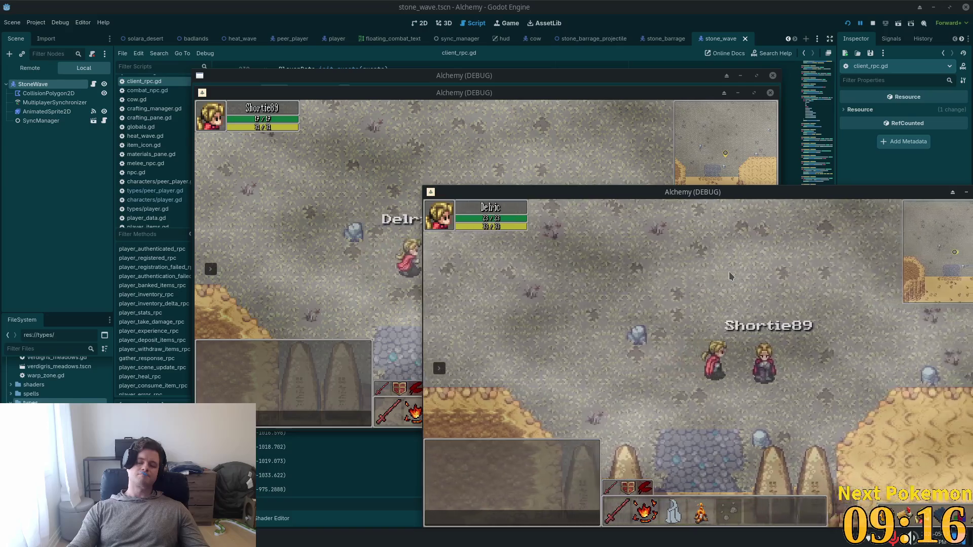
pyautogui.press('a')
pyautogui.press('d')
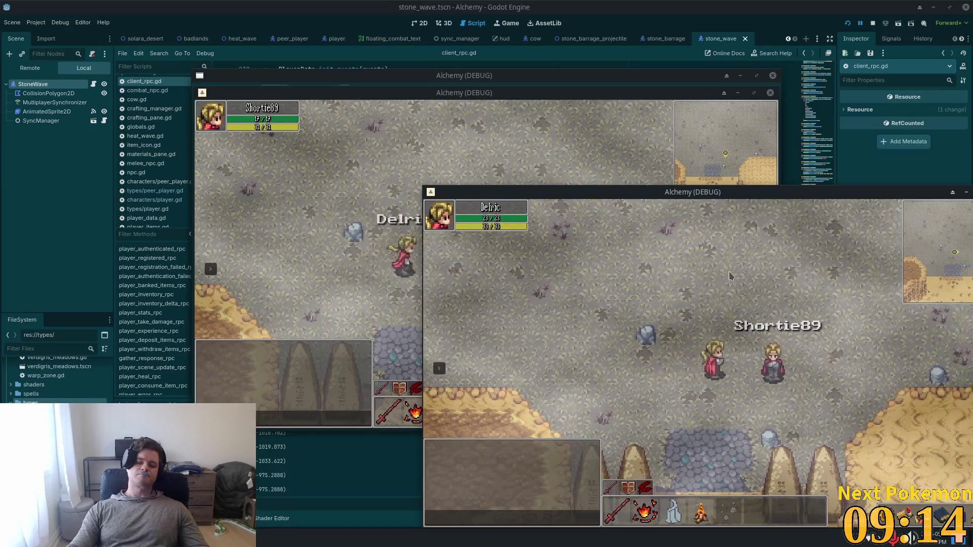
pyautogui.press('a')
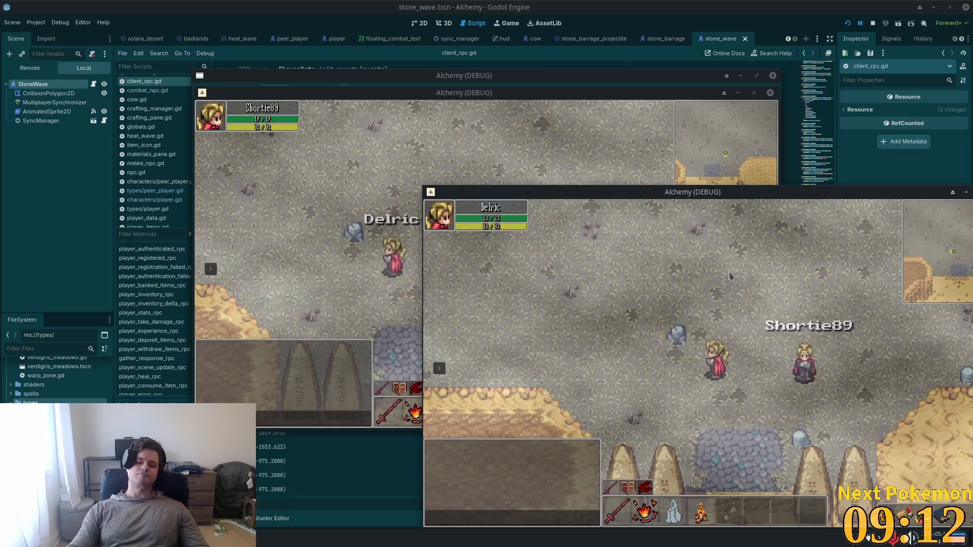
pyautogui.press('d')
pyautogui.press('a')
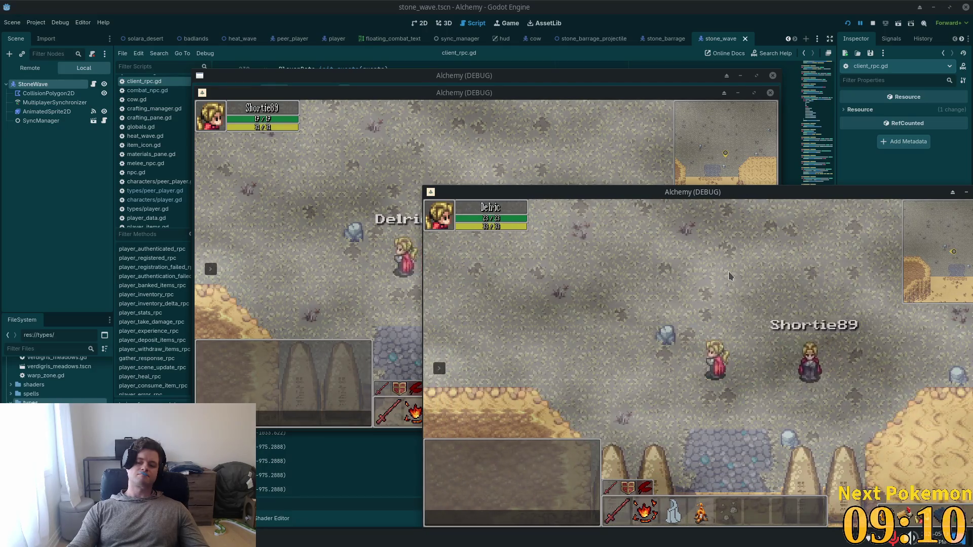
pyautogui.press('d')
pyautogui.press('s')
pyautogui.press('d')
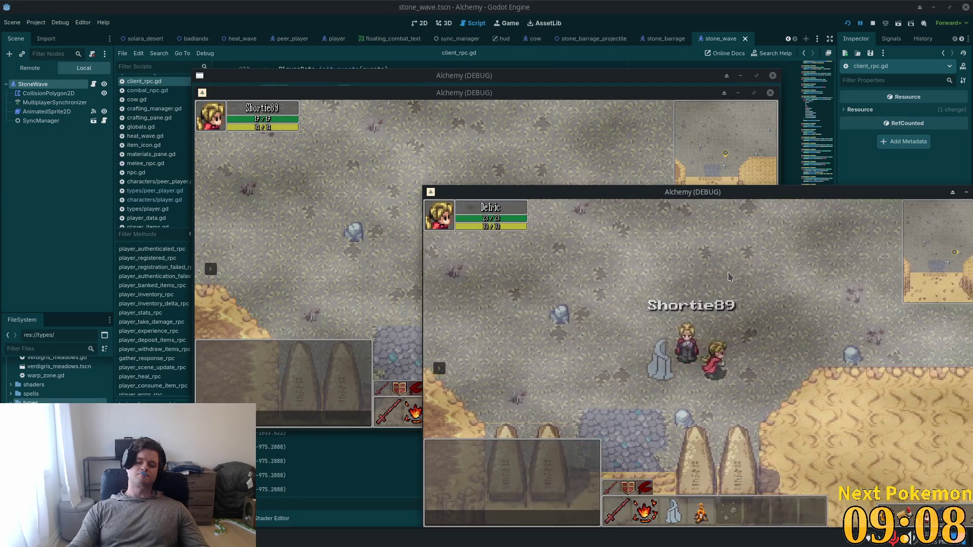
pyautogui.press('a')
pyautogui.press('a')
# Move the character near the stone pillars, then up to face the other player
pyautogui.press('s')
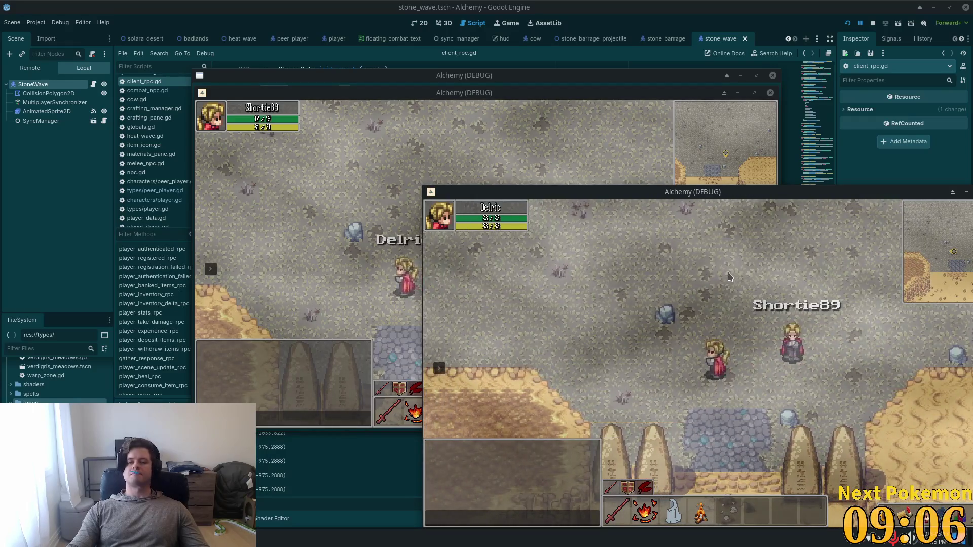
pyautogui.press('d')
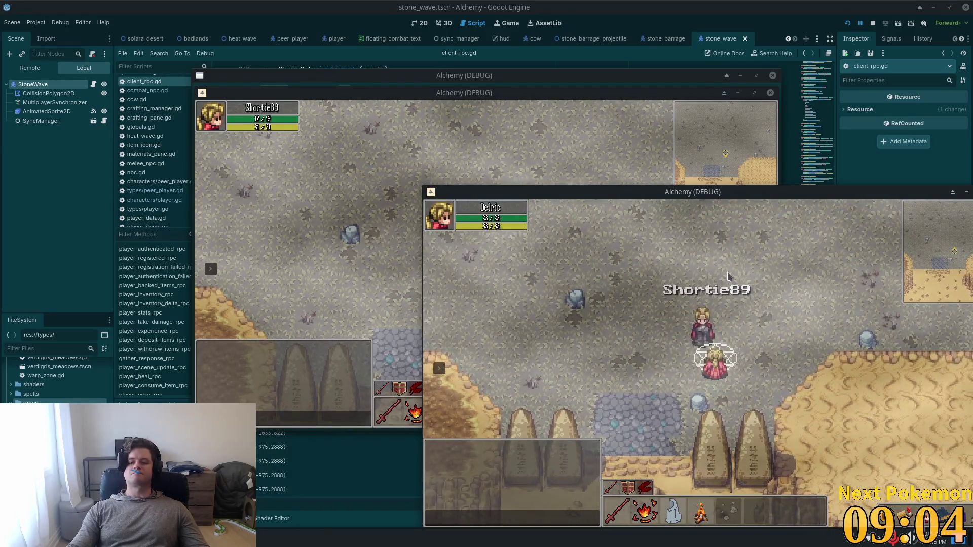
pyautogui.press('d')
pyautogui.press('w')
pyautogui.press('s')
pyautogui.press('a')
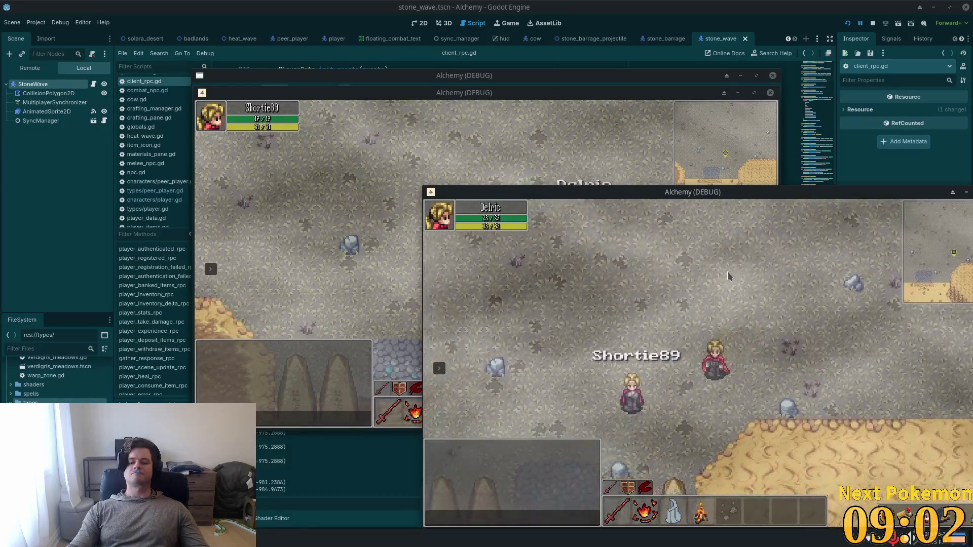
pyautogui.press('w')
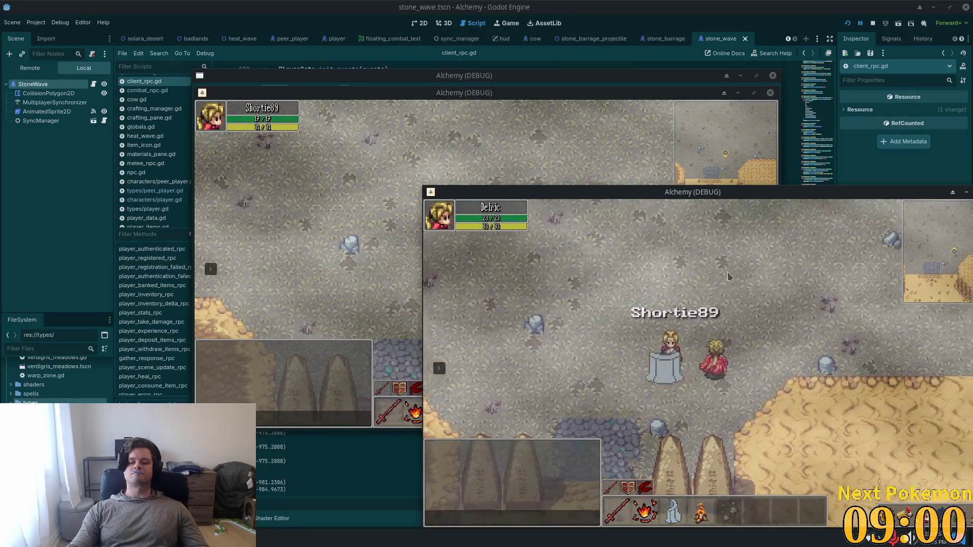
pyautogui.press('d')
pyautogui.press('s')
pyautogui.press('a')
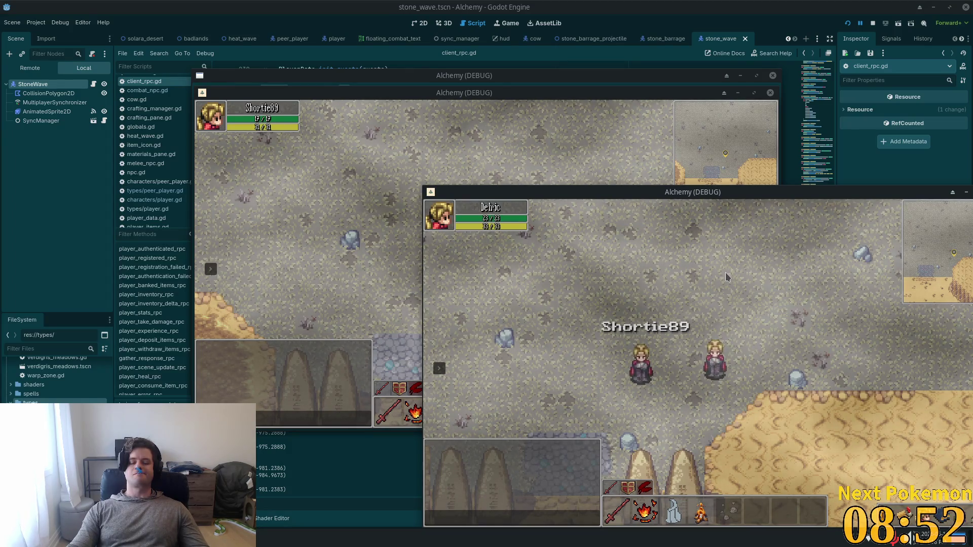
pyautogui.press('s')
pyautogui.press('a')
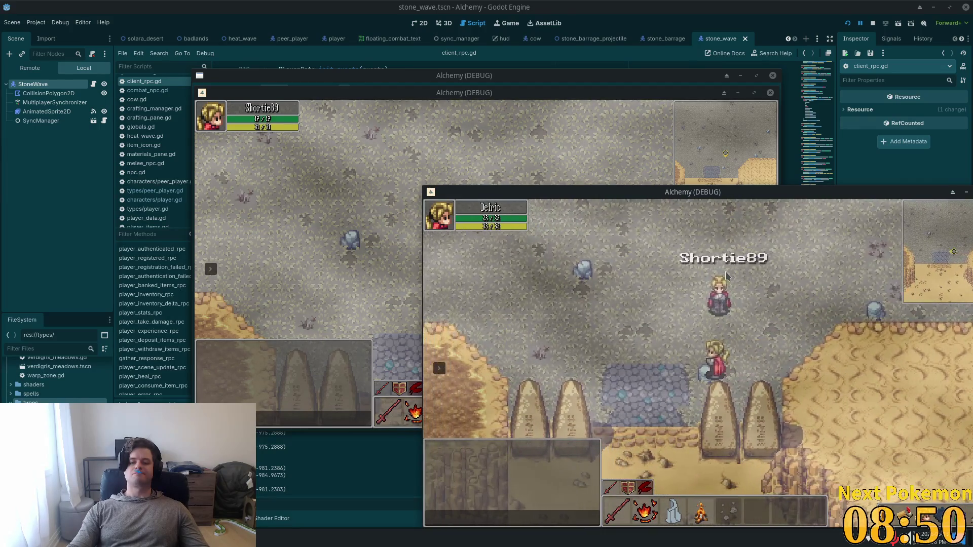
pyautogui.press('w')
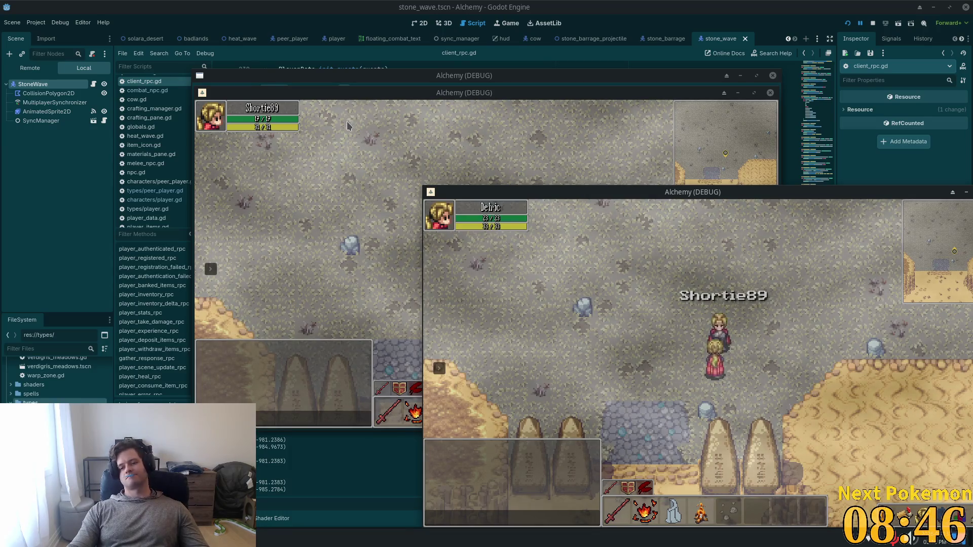
# Cast the stone wave spell (key 5) at the other player
pyautogui.press('5')
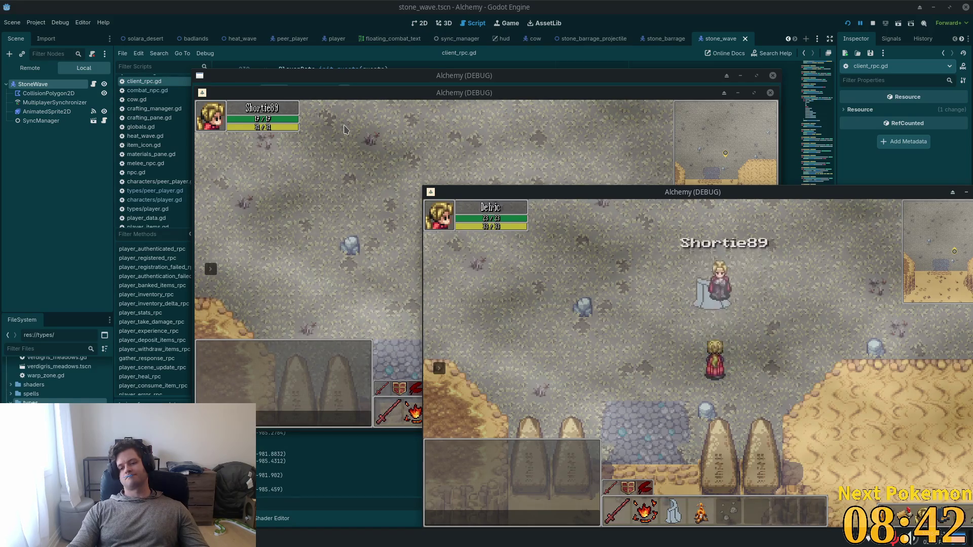
pyautogui.press('w')
pyautogui.press('5')
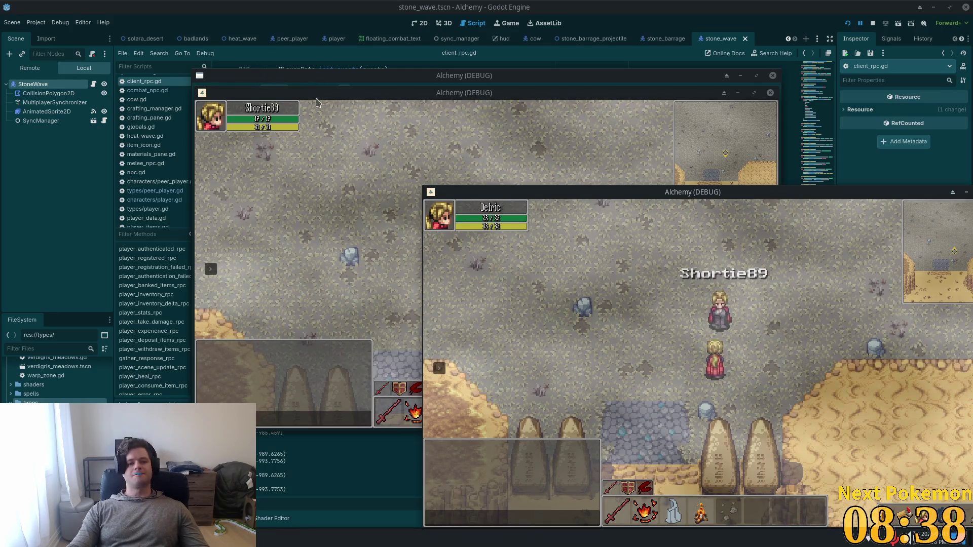
pyautogui.click(172, 5)
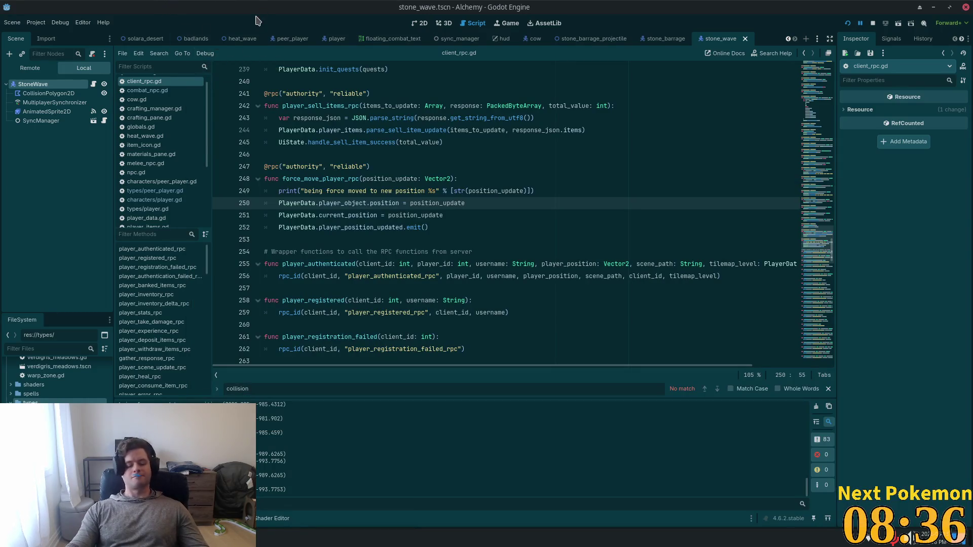
# Search the project files for 'player', then close the search without opening anything
pyautogui.hotkey('shift', 'alt', 'o')
pyautogui.write('player')
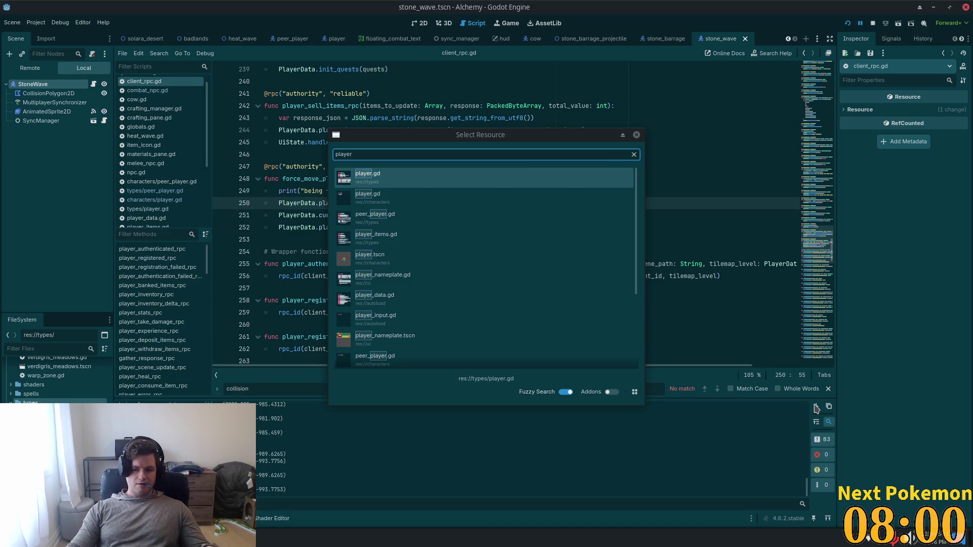
pyautogui.press('Escape')
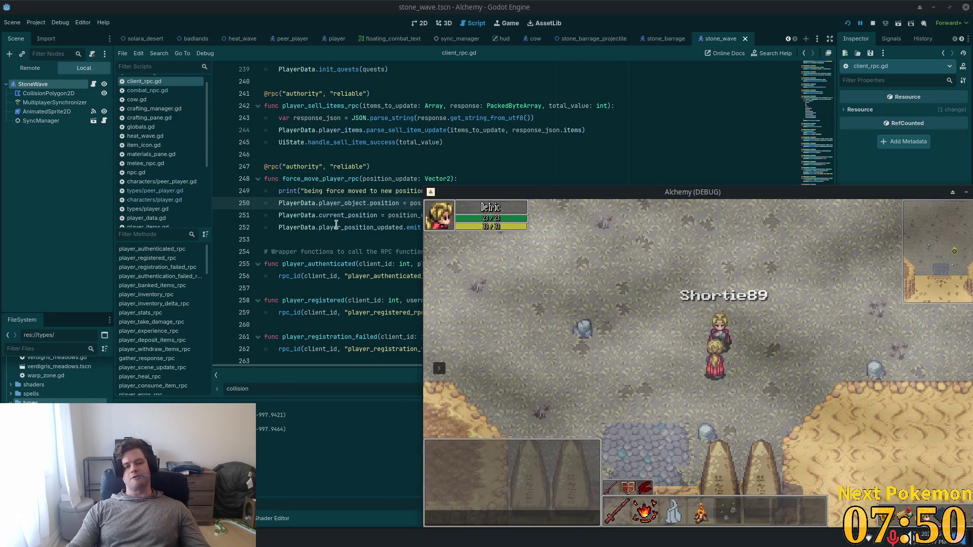
# Walk into the desert and warp the character to Ouros
pyautogui.click(533, 224)
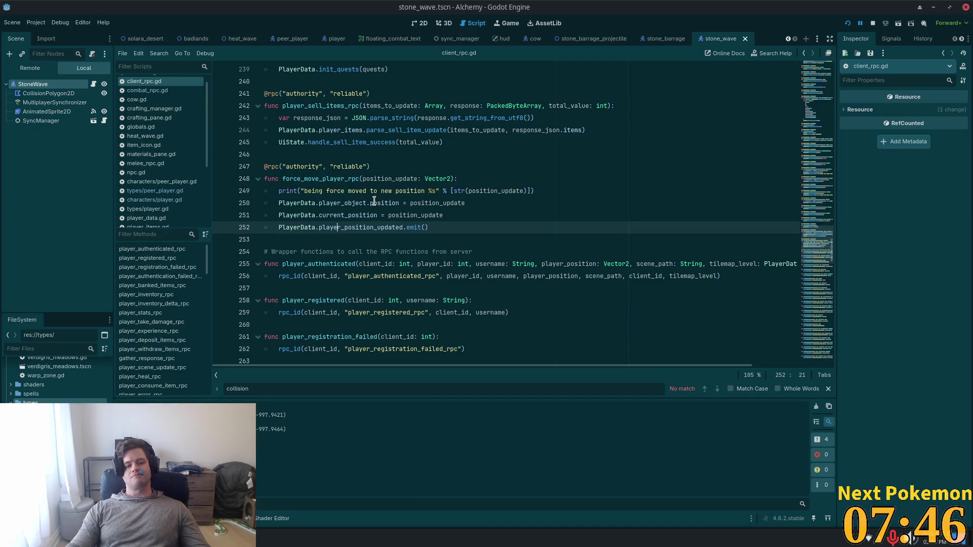
pyautogui.hotkey('alt', 'Tab')
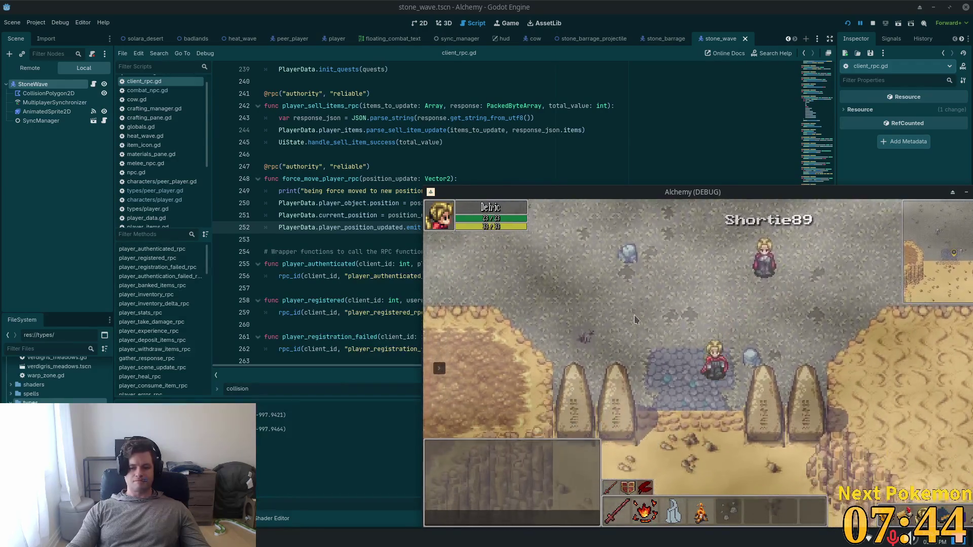
pyautogui.press('Down')
pyautogui.click(439, 368)
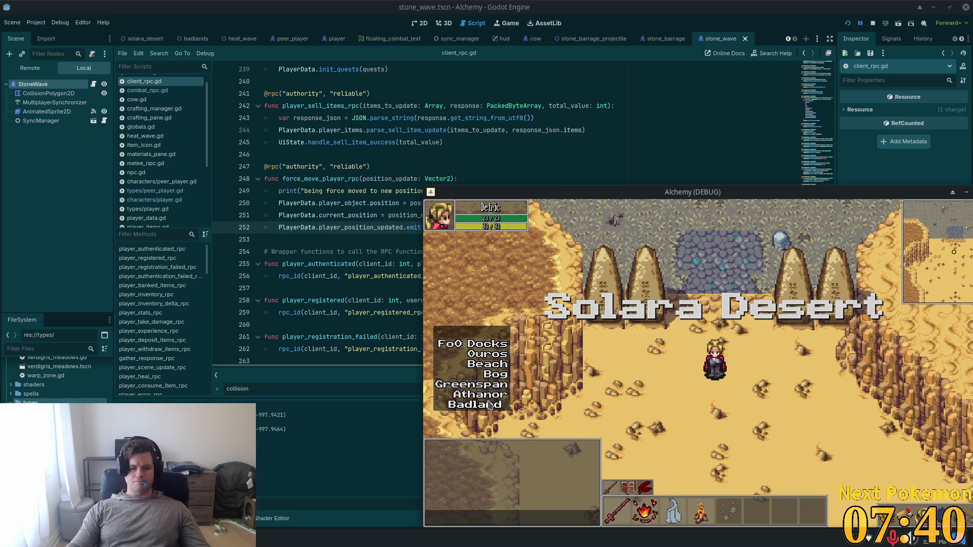
pyautogui.click(486, 355)
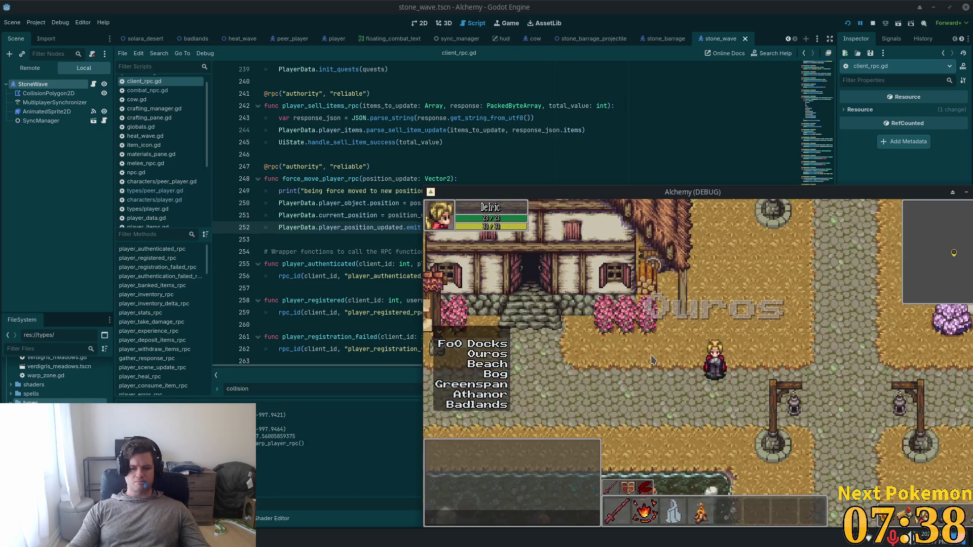
# Walk into the cow pen and cast the stone wave among the cows
pyautogui.press('d')
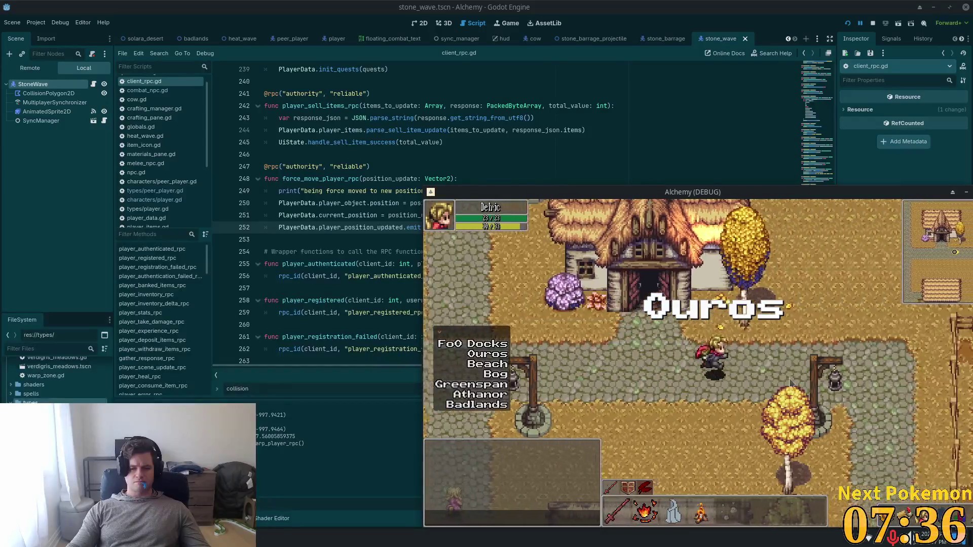
pyautogui.press('w')
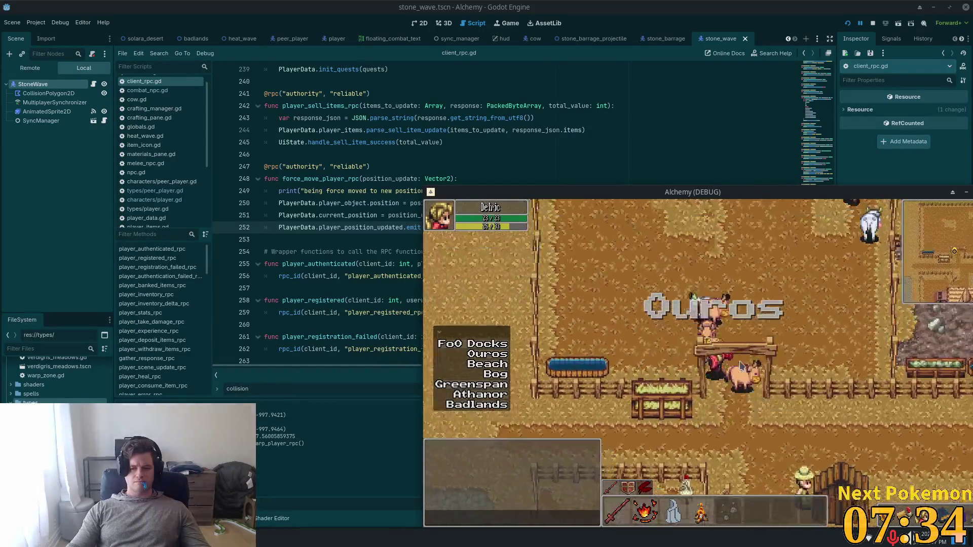
pyautogui.press('d')
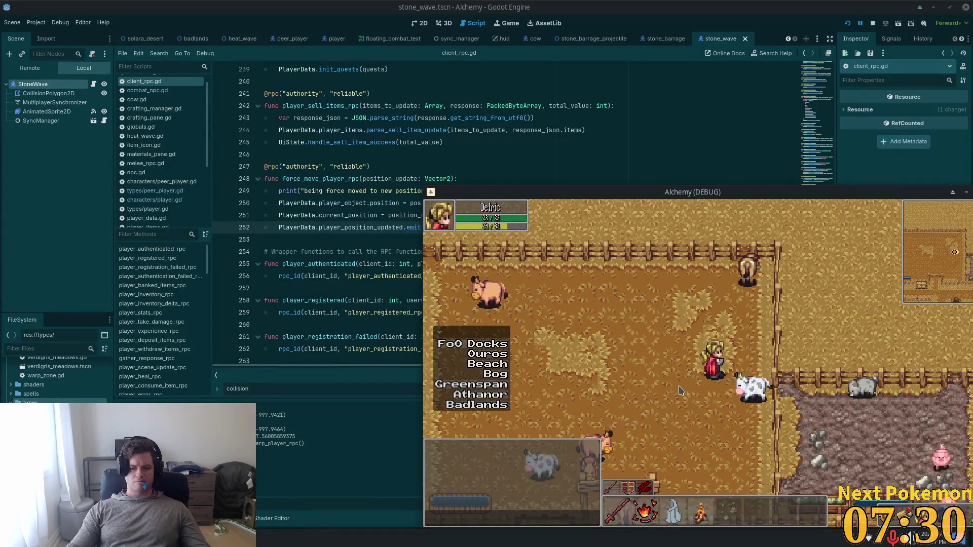
pyautogui.press('s')
pyautogui.press('a')
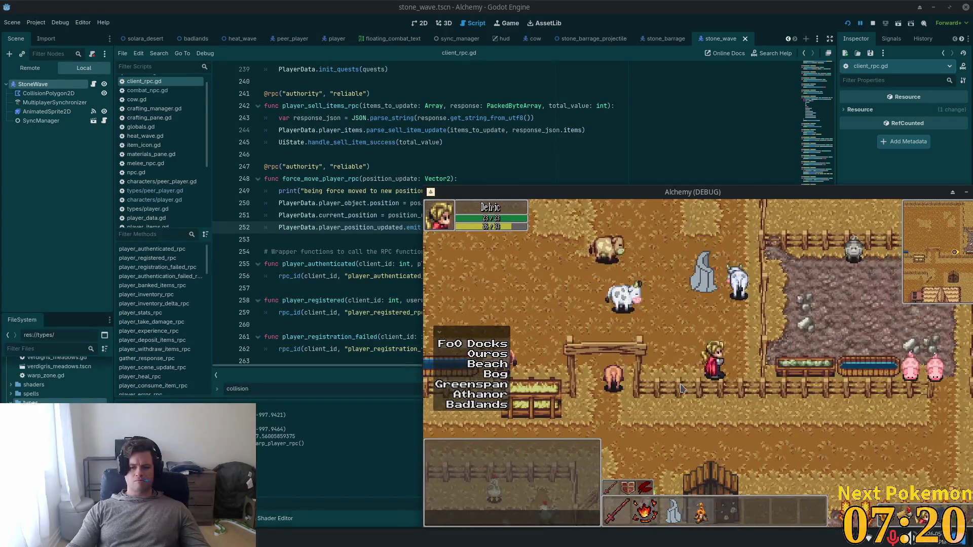
pyautogui.press('w')
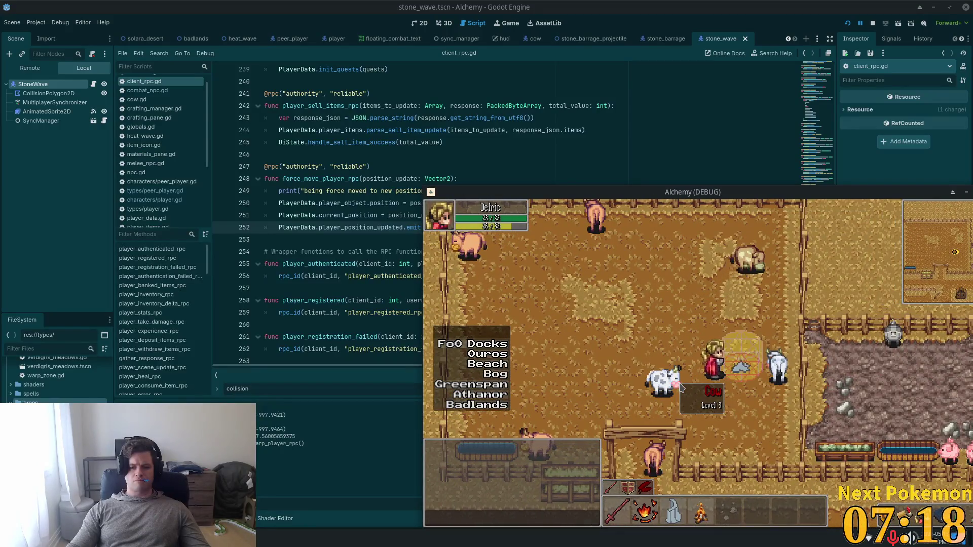
pyautogui.click(680, 388)
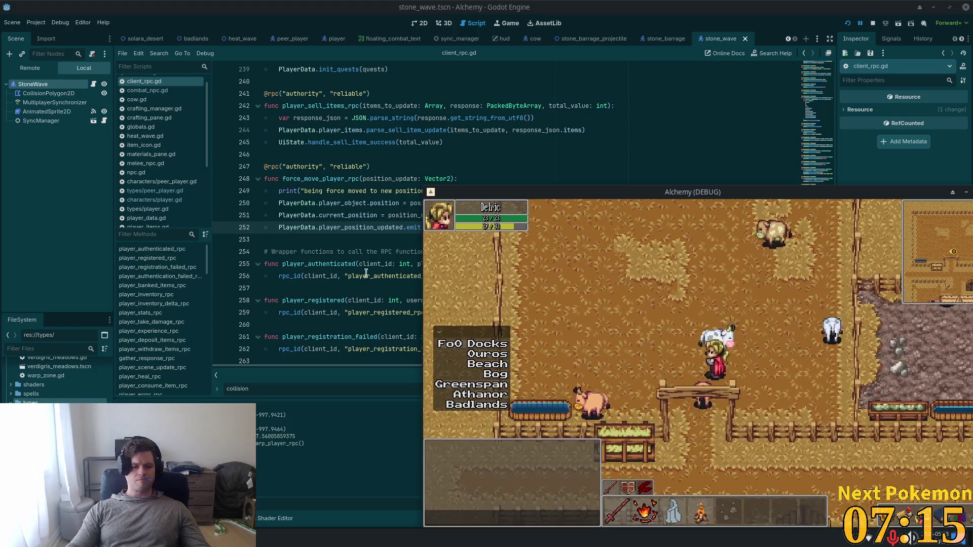
pyautogui.click(378, 239)
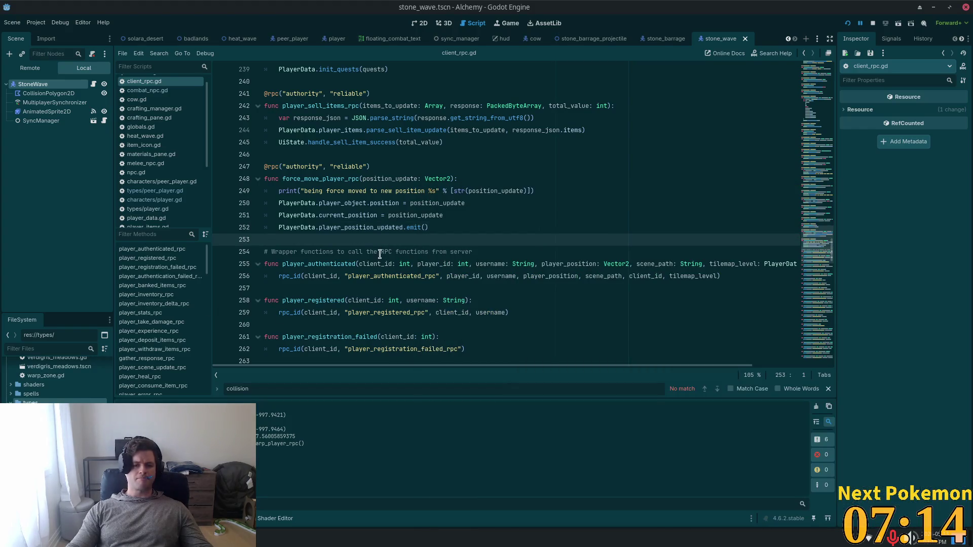
# Uncomment queue_free() on line 77 of stone_wave.gd and bring the running game forward
pyautogui.hotkey('alt', 'Tab')
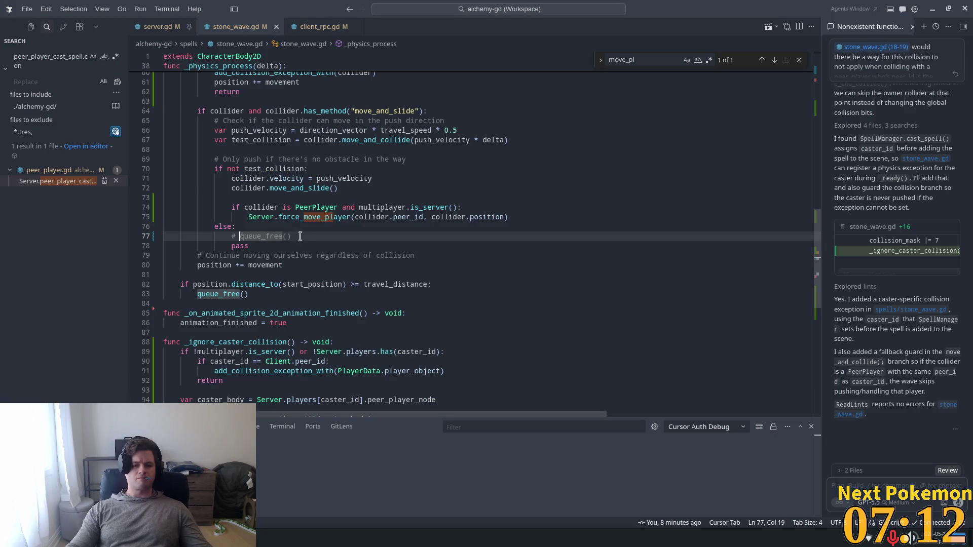
pyautogui.press('BackSpace')
pyautogui.press('BackSpace')
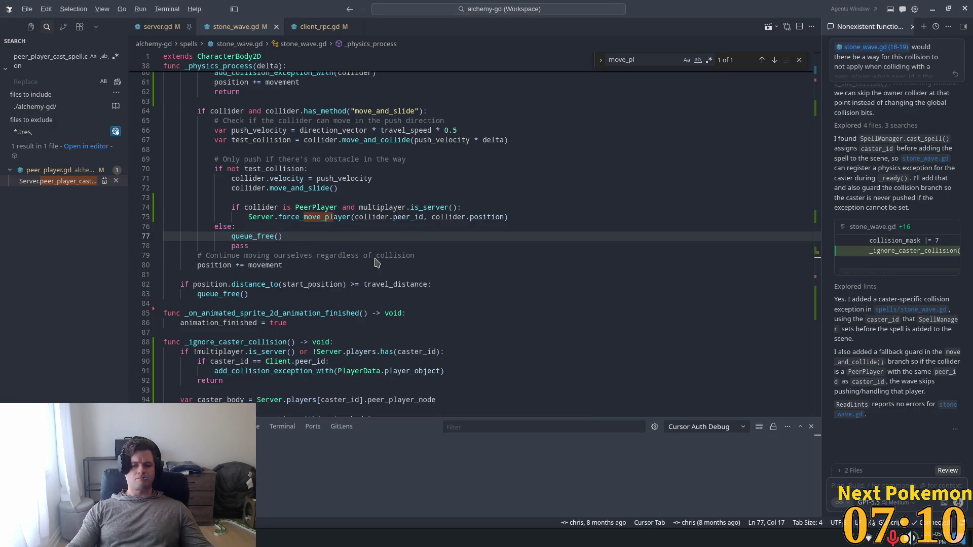
pyautogui.hotkey('alt', 'Tab')
pyautogui.hotkey('alt', 'Tab')
pyautogui.hotkey('alt', 'Tab')
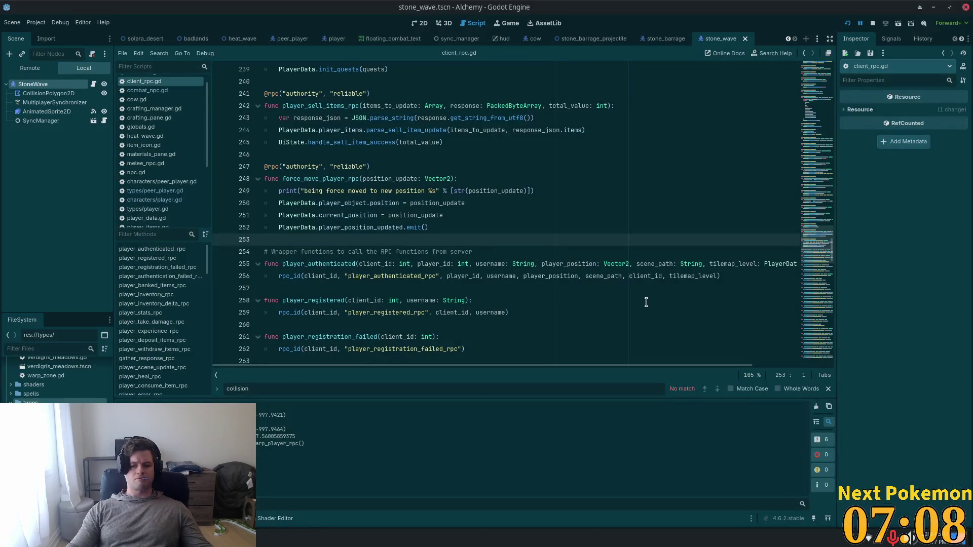
pyautogui.hotkey('alt', 'Tab')
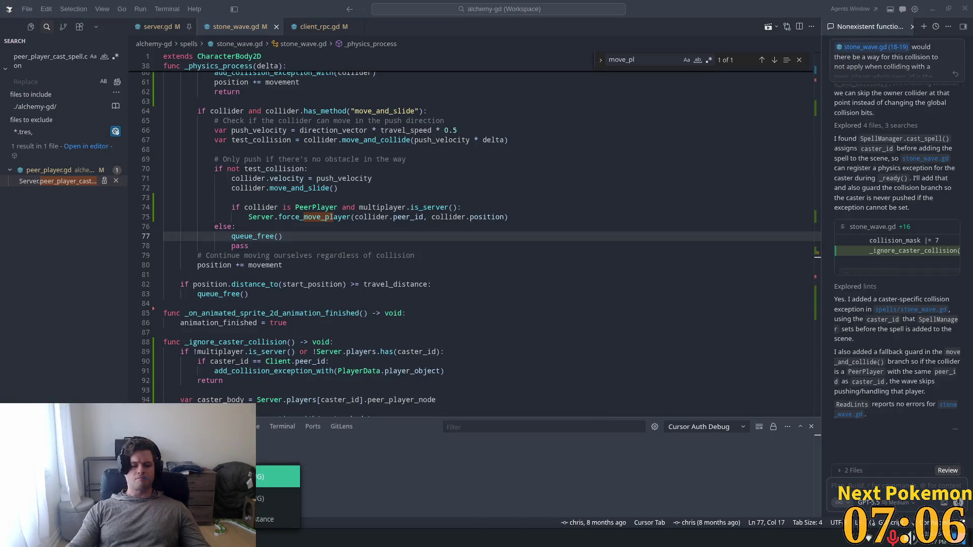
pyautogui.hotkey('alt', 'Tab')
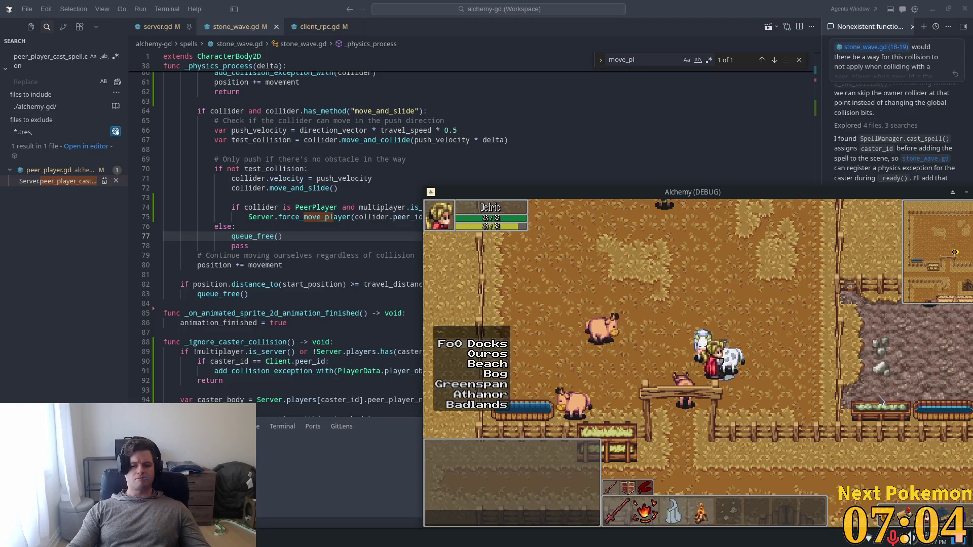
# Walk through the pen and cast the stone wave (key 3) near the animals
pyautogui.press('a')
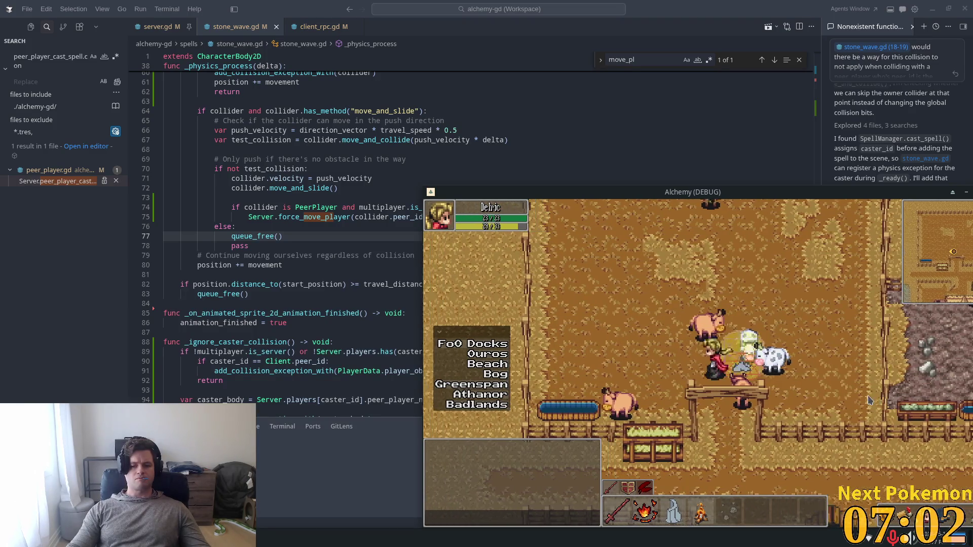
pyautogui.press('d')
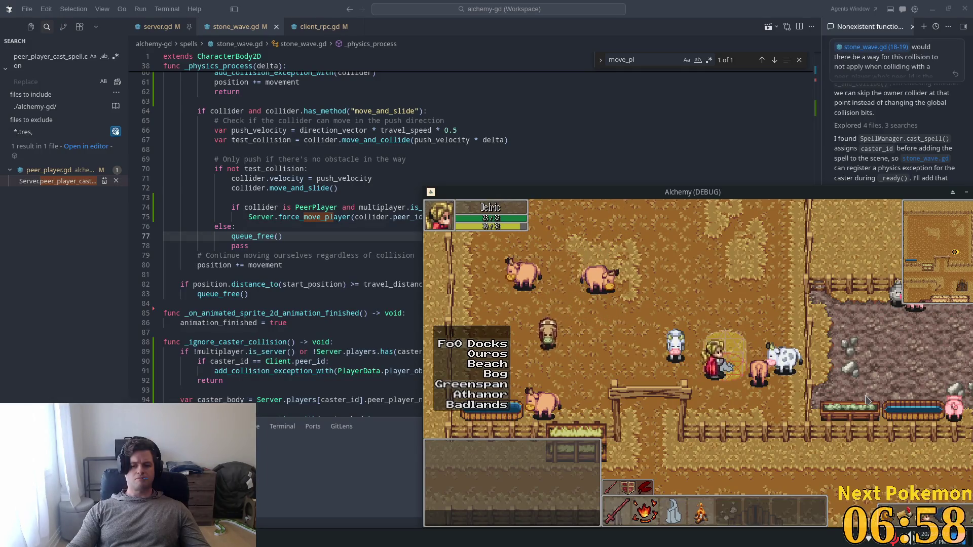
pyautogui.press('w')
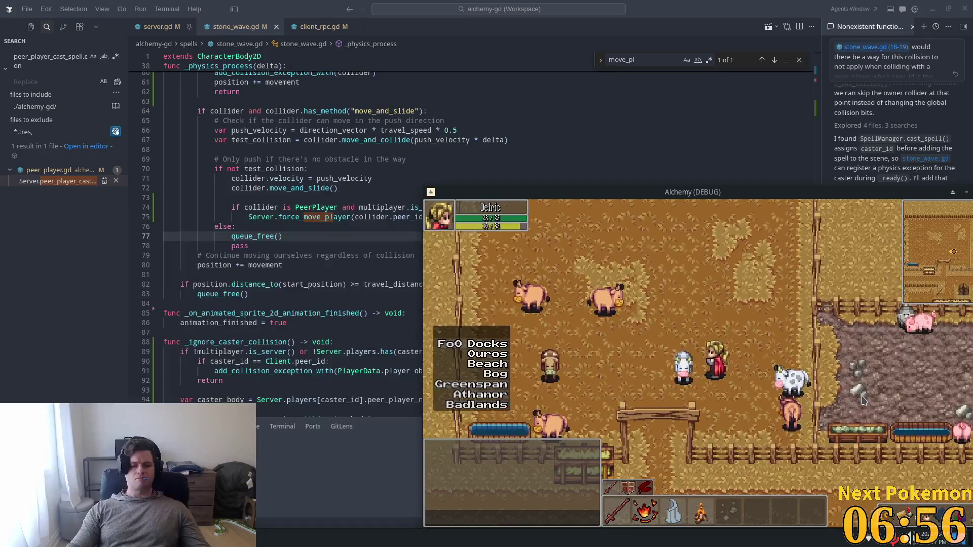
pyautogui.press('3')
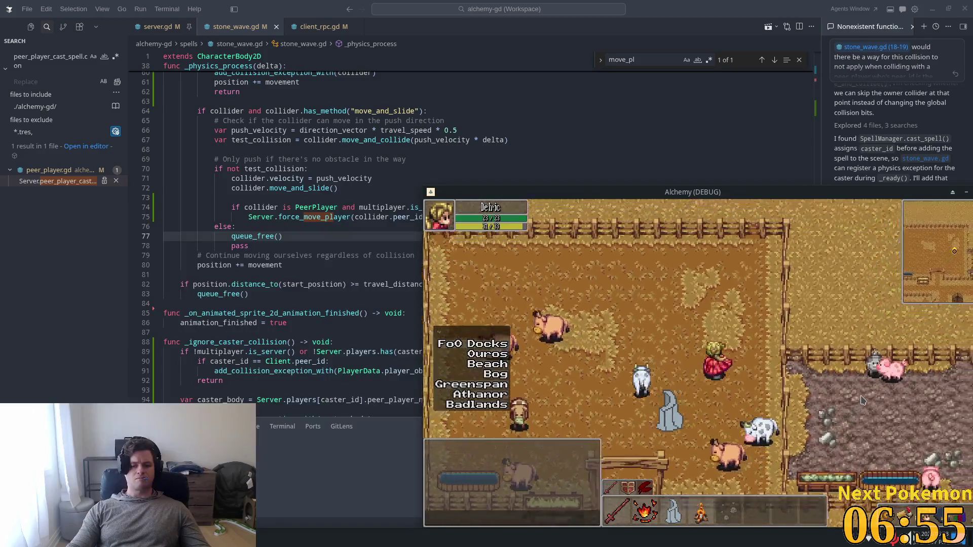
pyautogui.press('w')
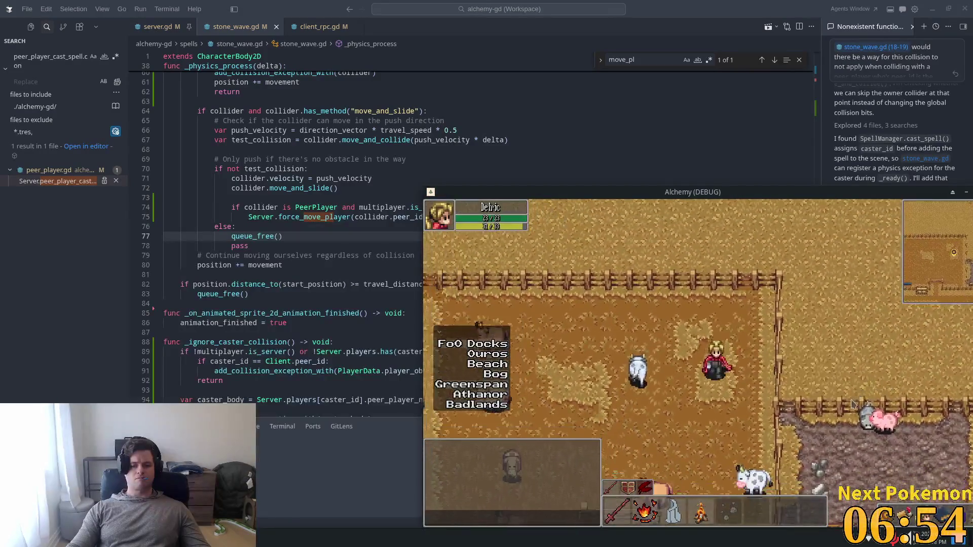
pyautogui.press('s')
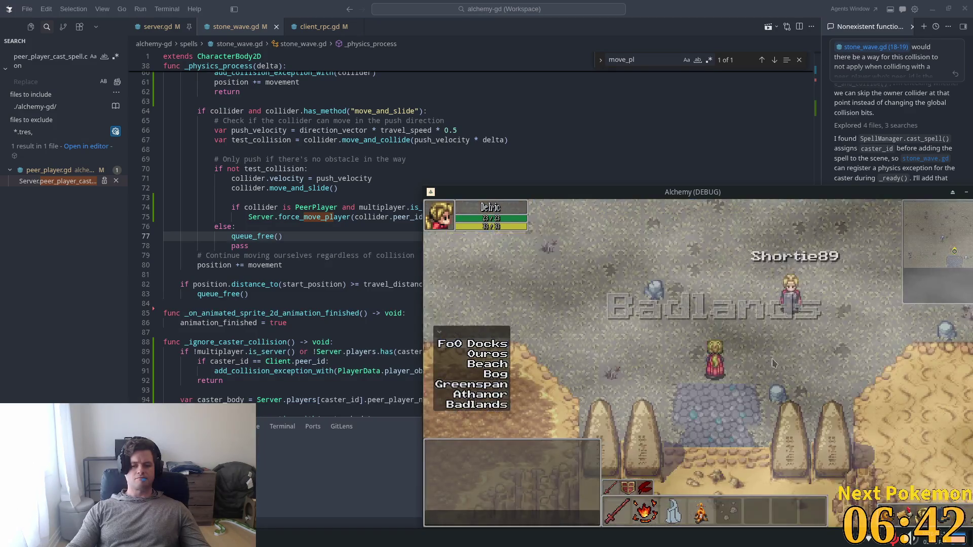
# Walk beside Shortie89 in the Badlands and cast the stone wave at them
pyautogui.hotkey('w', 'd')
pyautogui.hotkey('s', 'd')
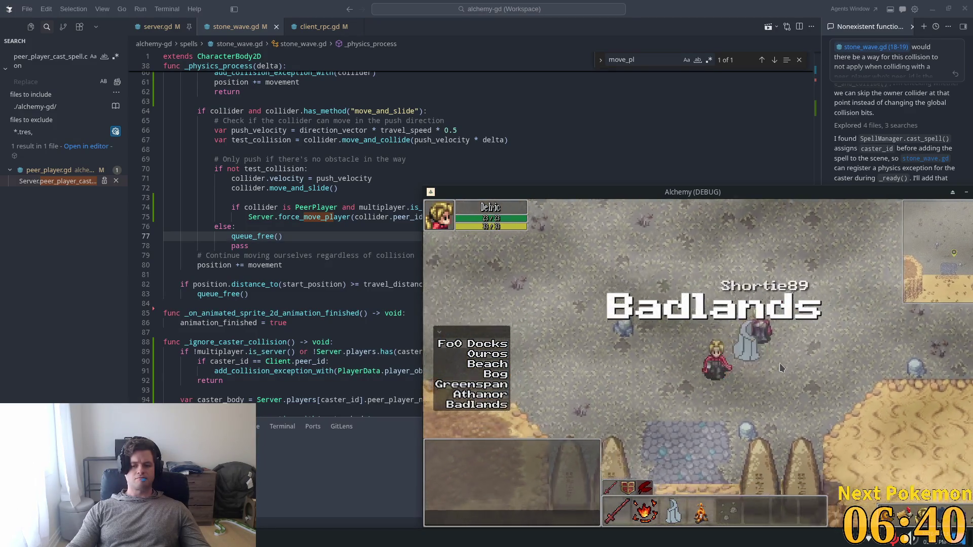
pyautogui.hotkey('w', 'd')
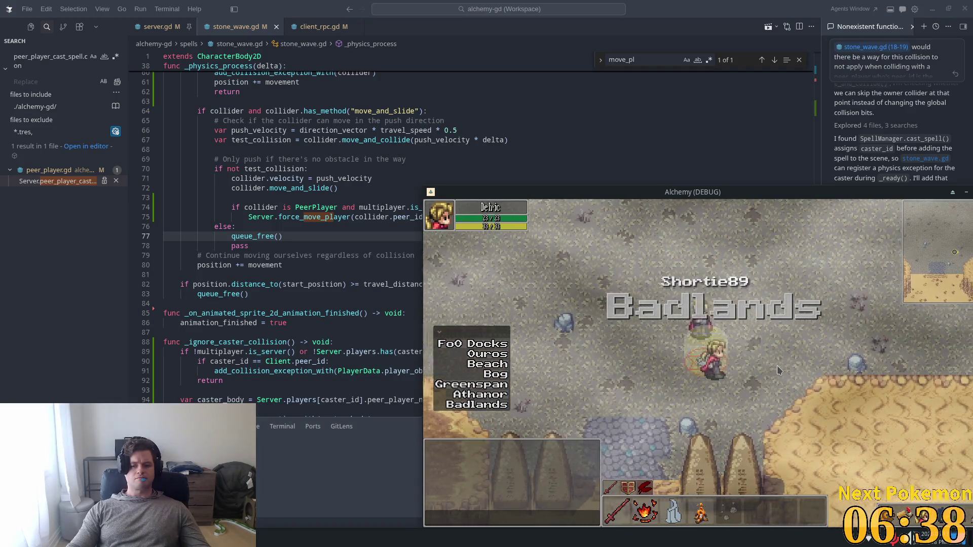
pyautogui.press('d')
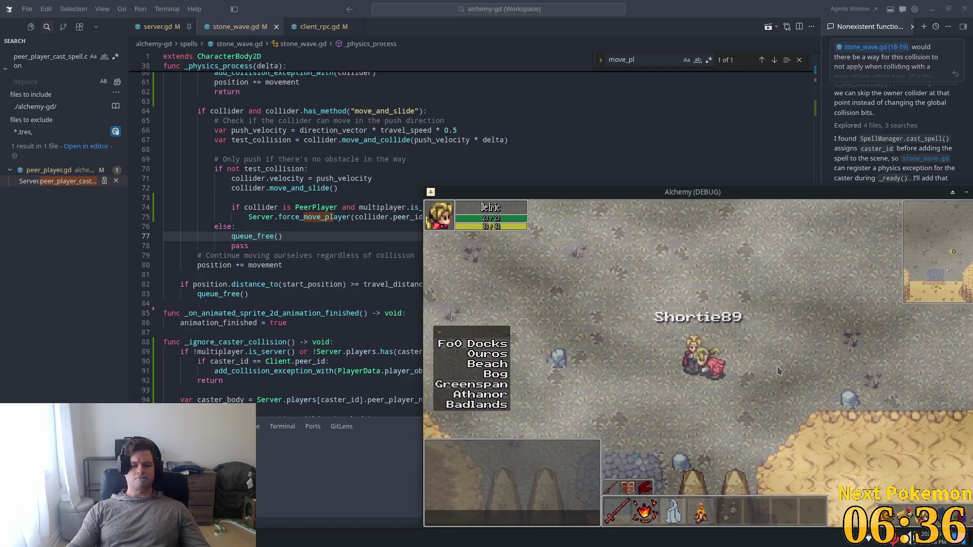
pyautogui.hotkey('w', 'a')
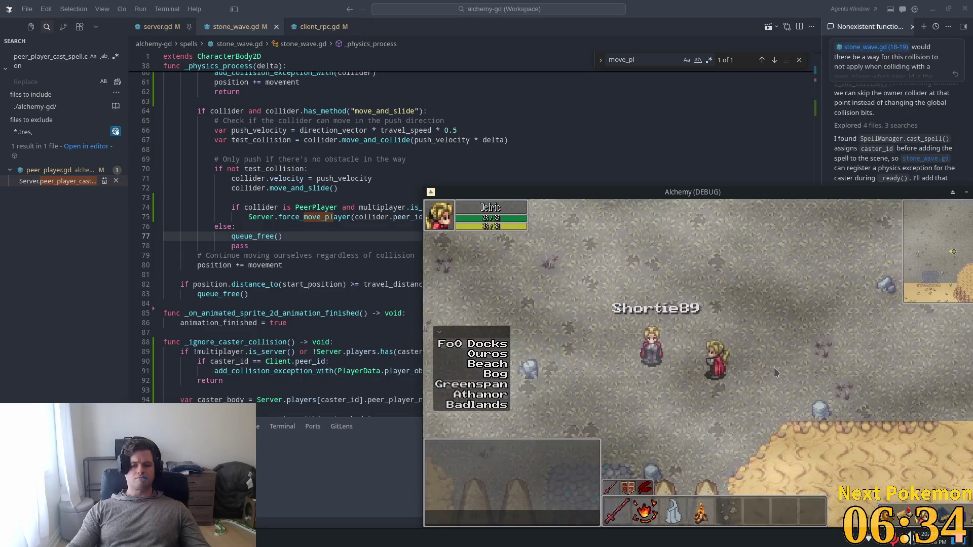
pyautogui.press('3')
pyautogui.press('d')
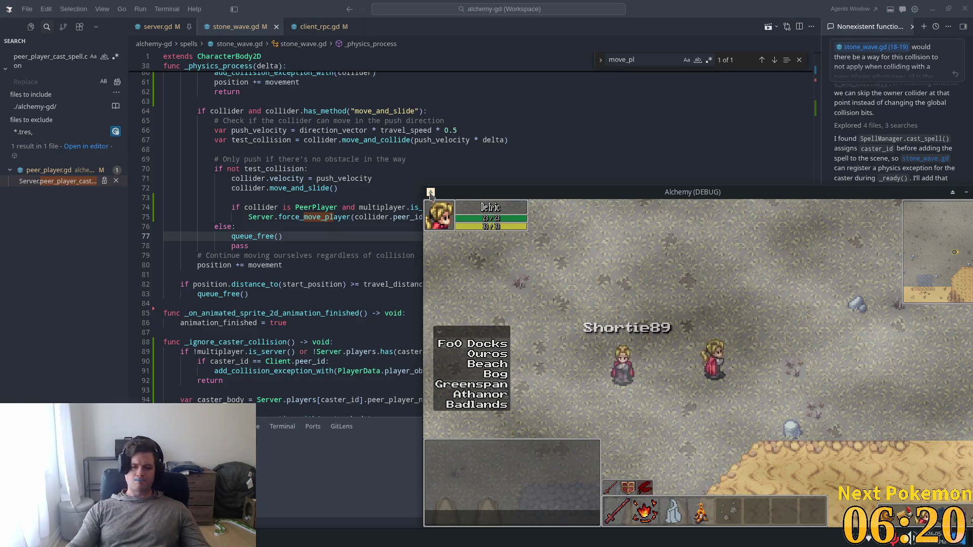
pyautogui.click(432, 159)
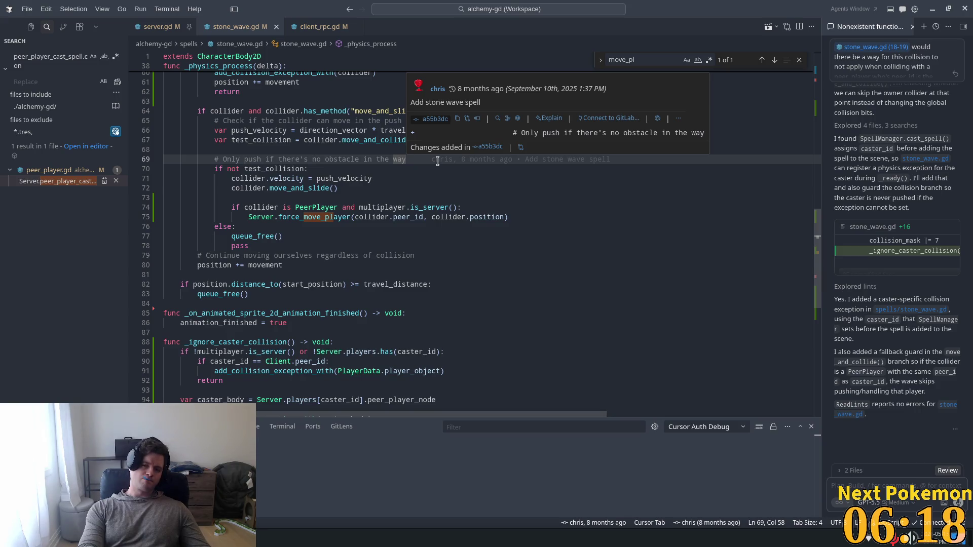
# Inspect the test_collision variable and the collision code above it in stone_wave.gd
pyautogui.scroll(1, 376, 169)
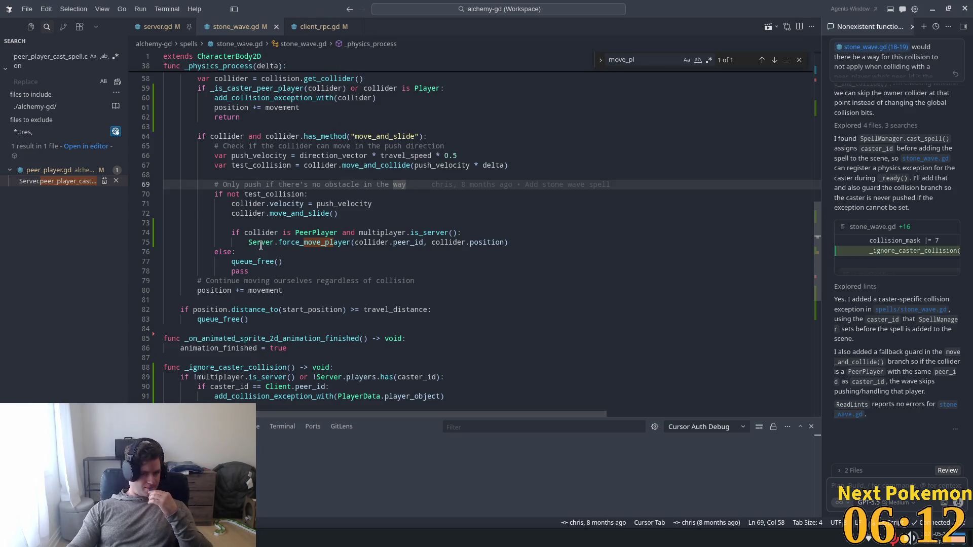
pyautogui.click(251, 165)
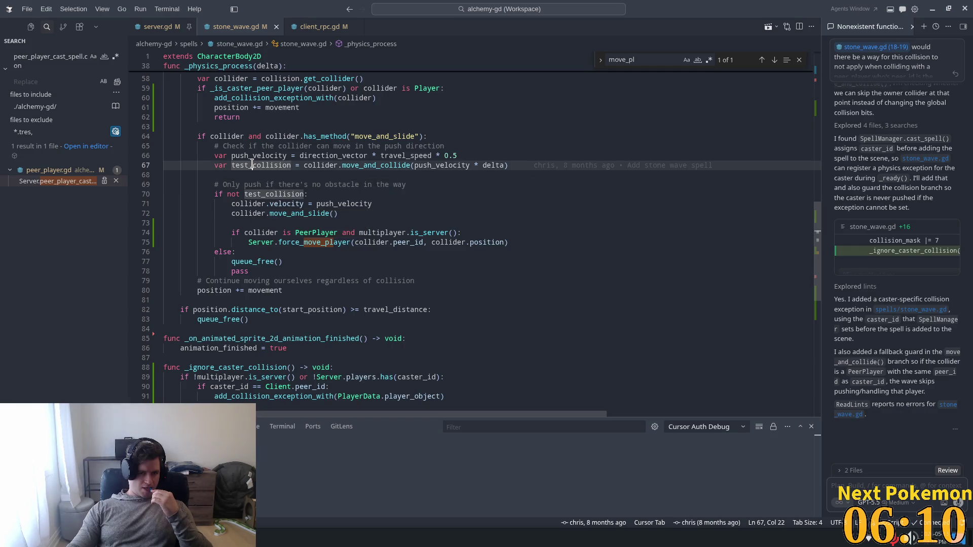
pyautogui.scroll(3, 264, 167)
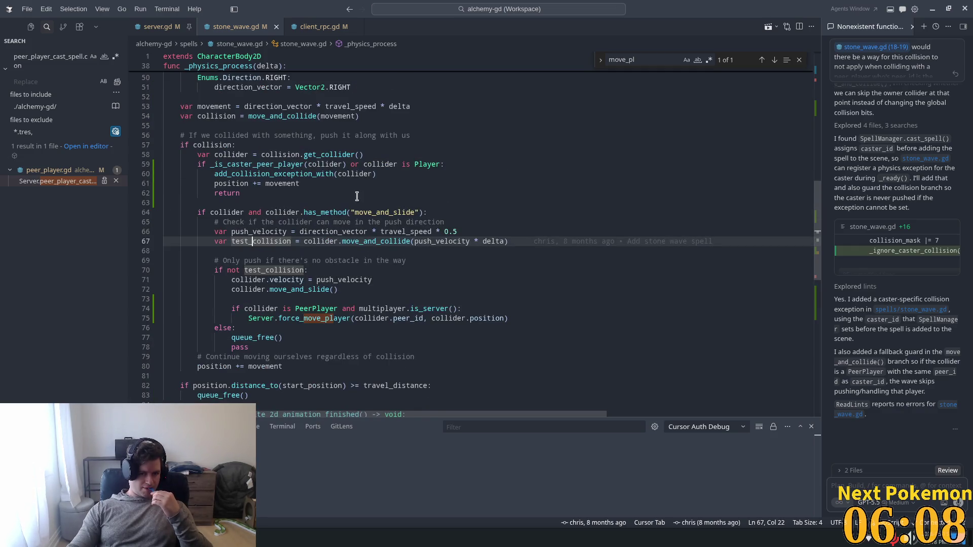
pyautogui.scroll(1, 329, 172)
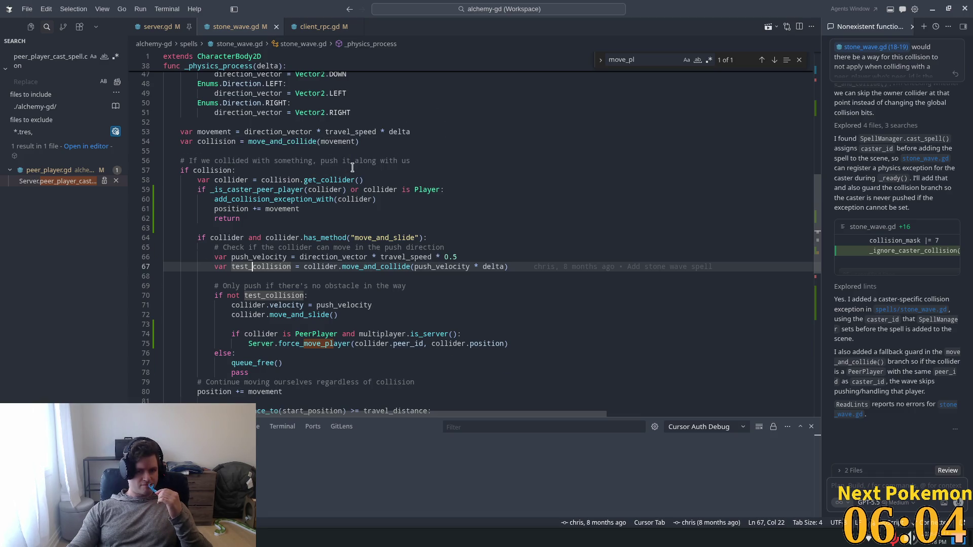
pyautogui.scroll(2, 352, 167)
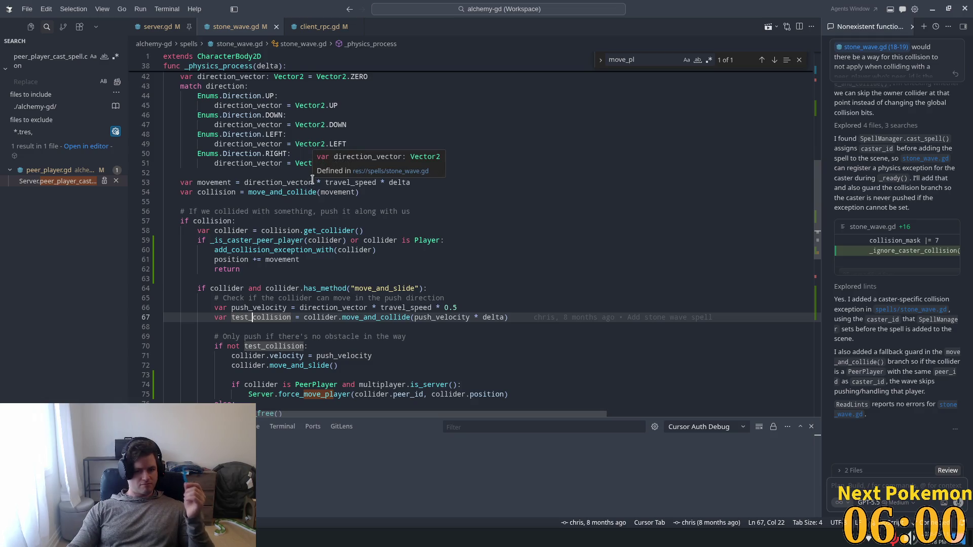
pyautogui.moveTo(303, 193)
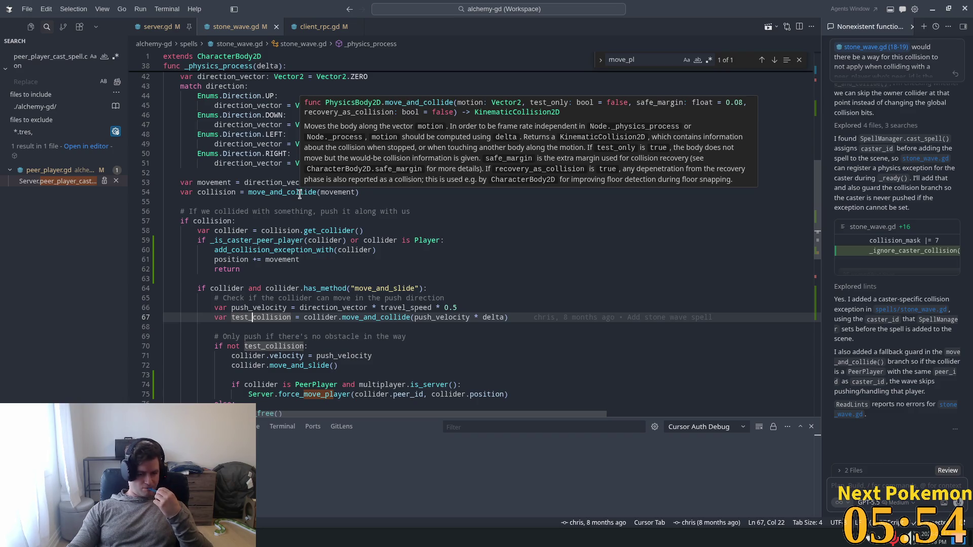
# Add print("we have a collision") under if collision: and relaunch the game
pyautogui.click(256, 218)
pyautogui.press('Return')
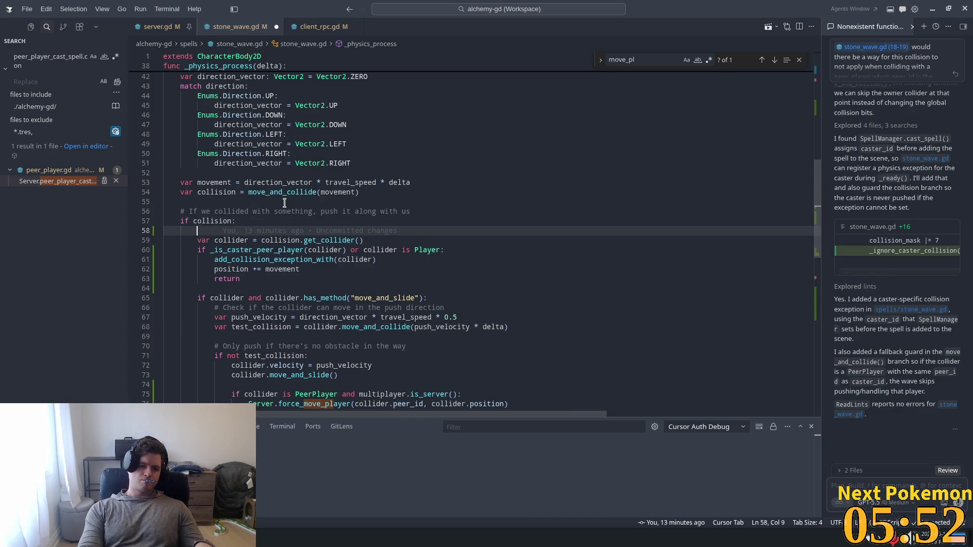
pyautogui.write('pr')
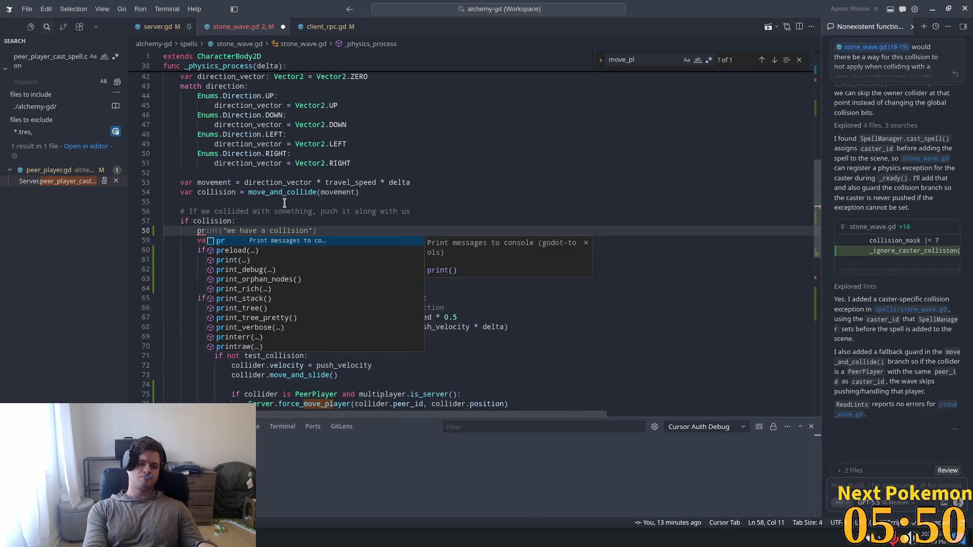
pyautogui.press('Tab')
pyautogui.hotkey('alt', 'Tab')
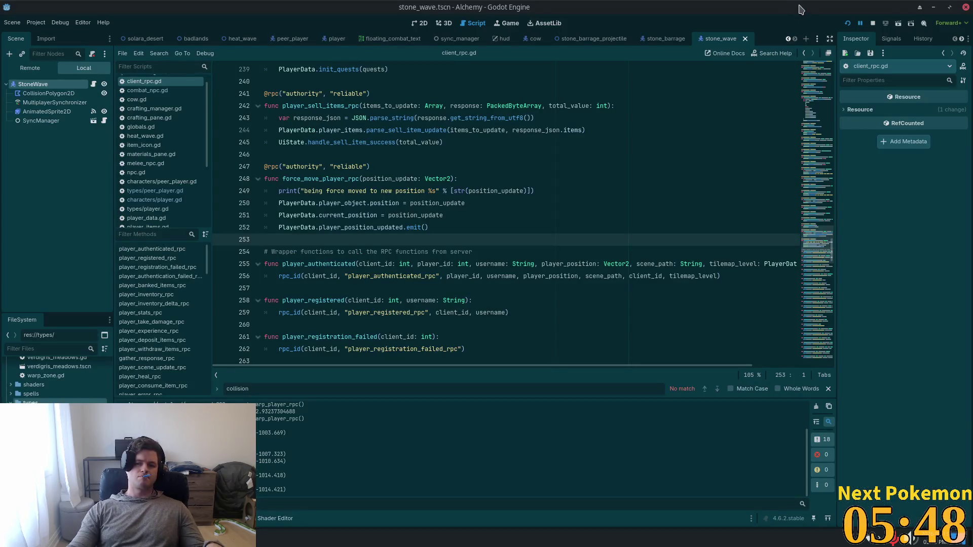
pyautogui.hotkey('alt', 'Tab')
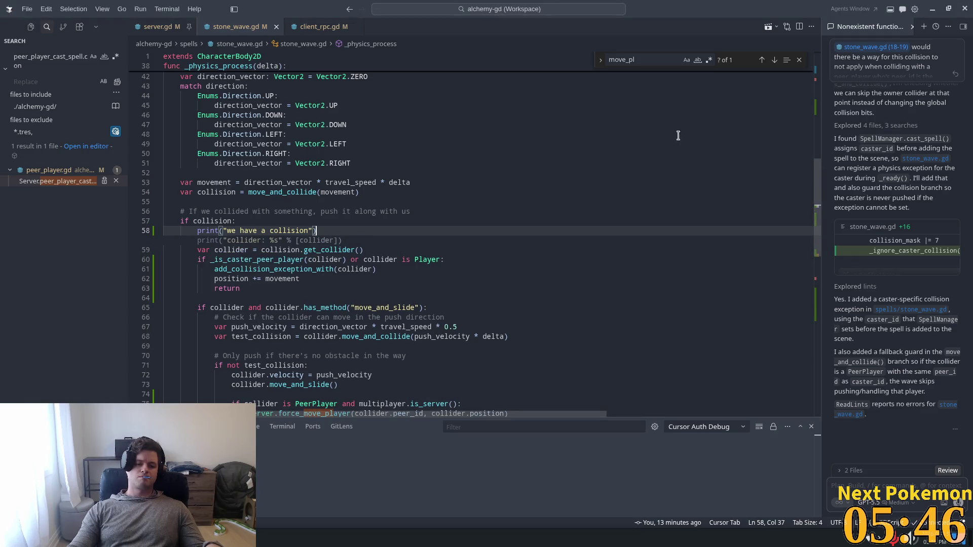
pyautogui.hotkey('alt', 'Tab')
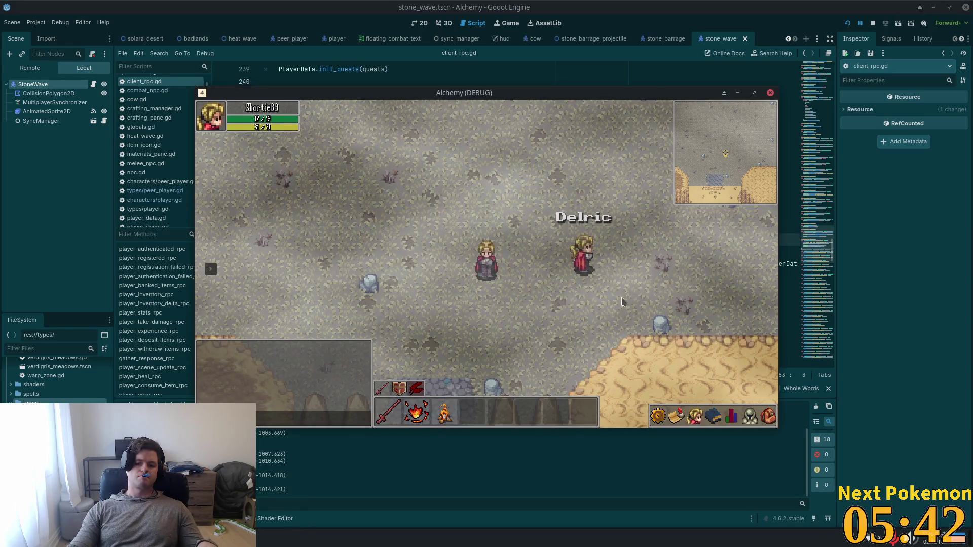
# Walk Shortie89 and Delric together and cast the stone wave at Shortie89
pyautogui.press('w')
pyautogui.press('d')
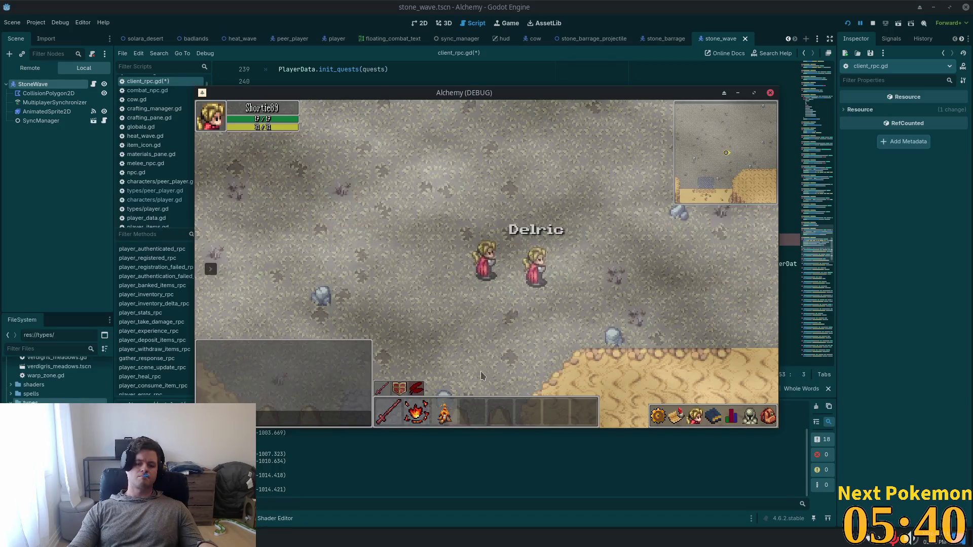
pyautogui.hotkey('alt', 'Tab')
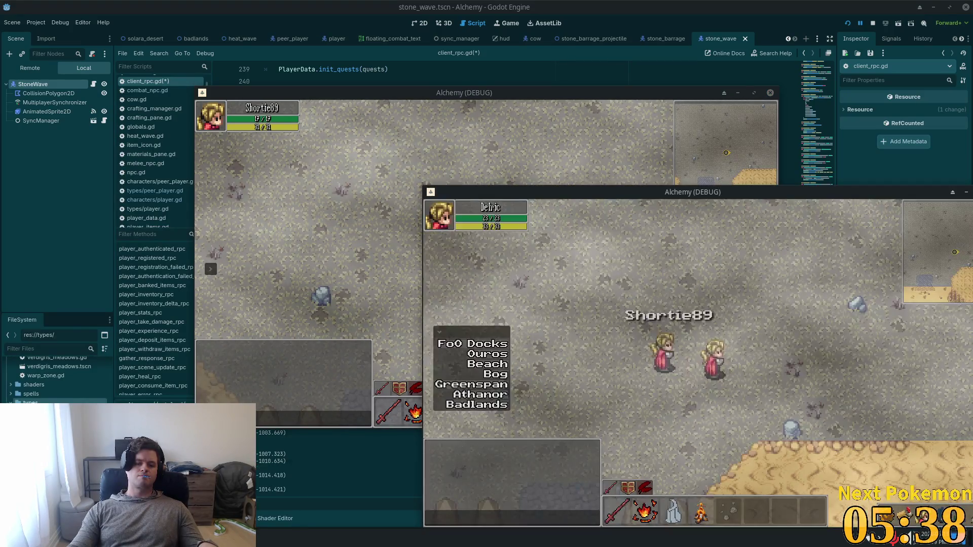
pyautogui.press('w')
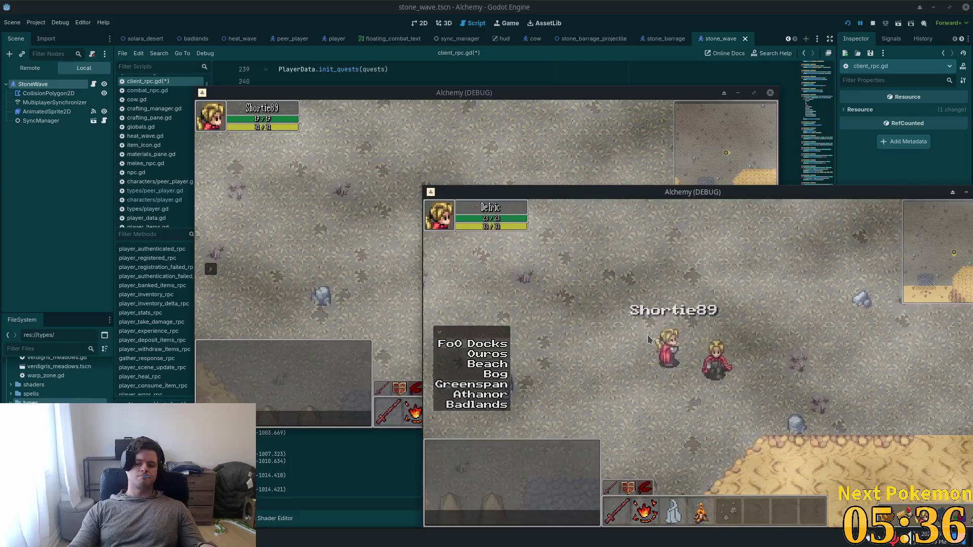
pyautogui.press('a')
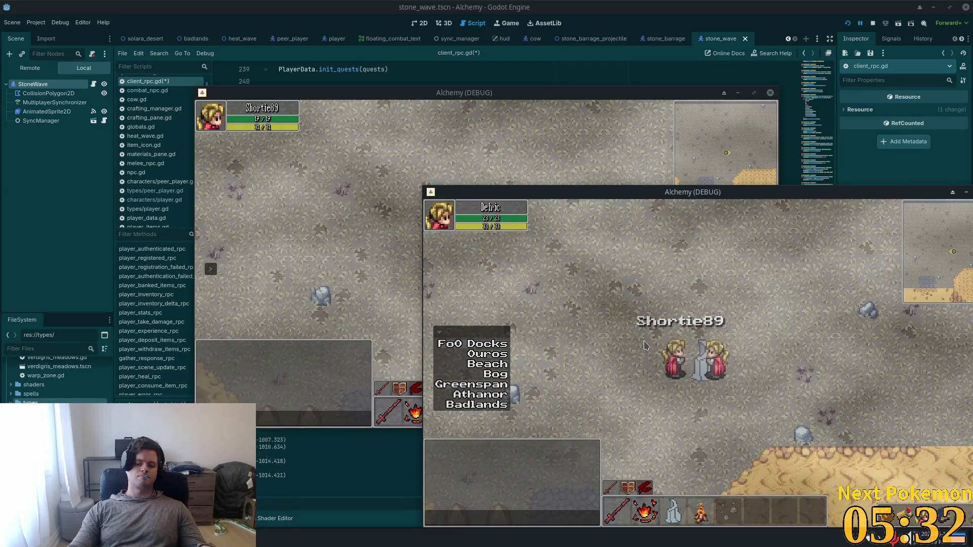
pyautogui.press('d')
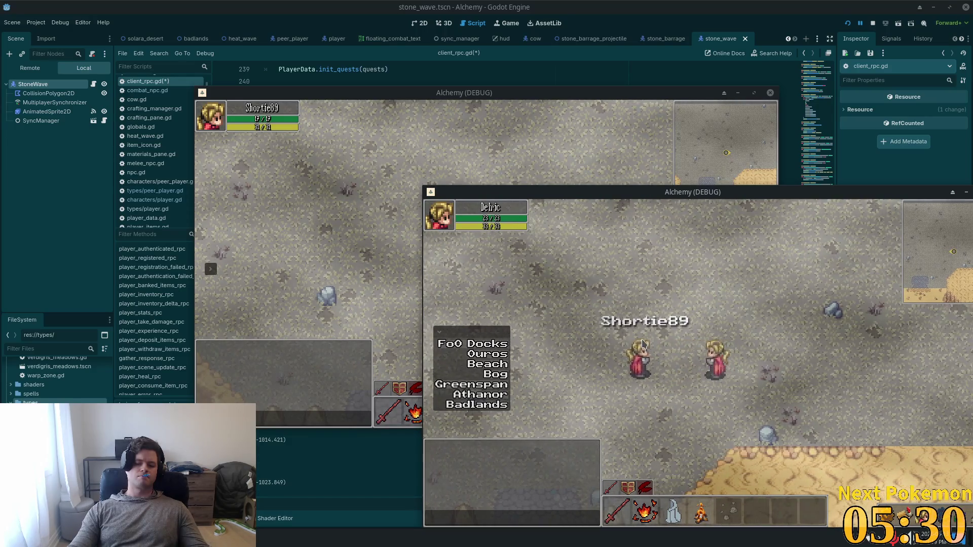
pyautogui.click(643, 344)
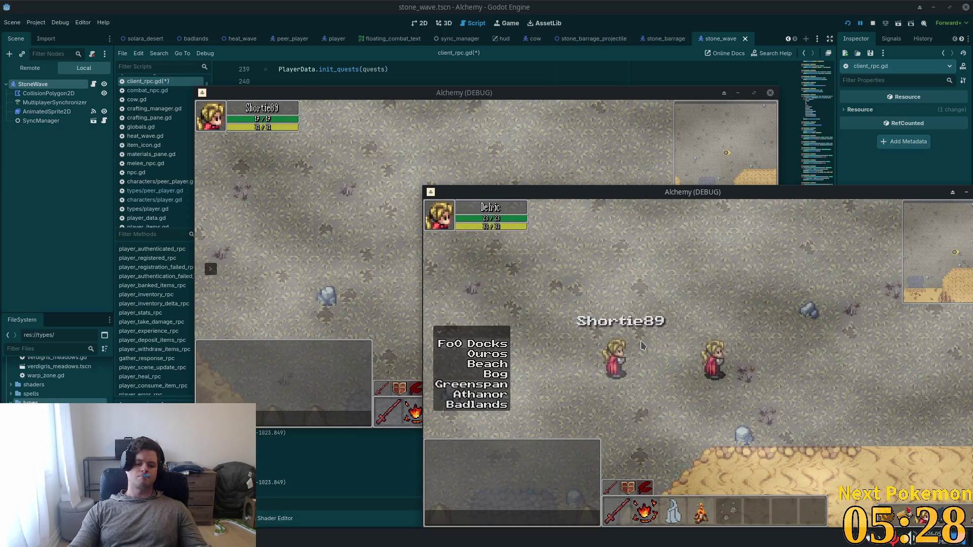
# Delete the stray 'dw' on line 253 of client_rpc.gd and save the script
pyautogui.click(318, 452)
pyautogui.write('dw')
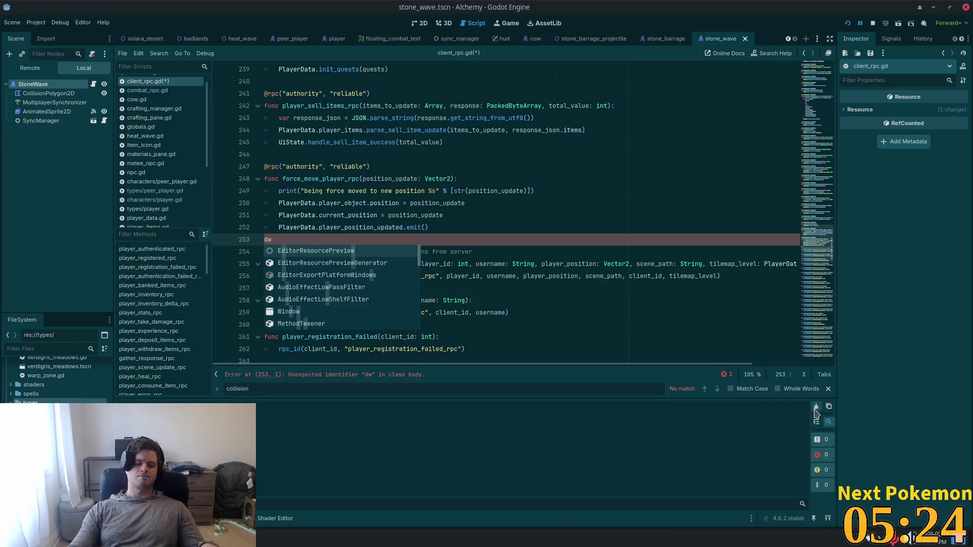
pyautogui.hotkey('alt', 'Tab')
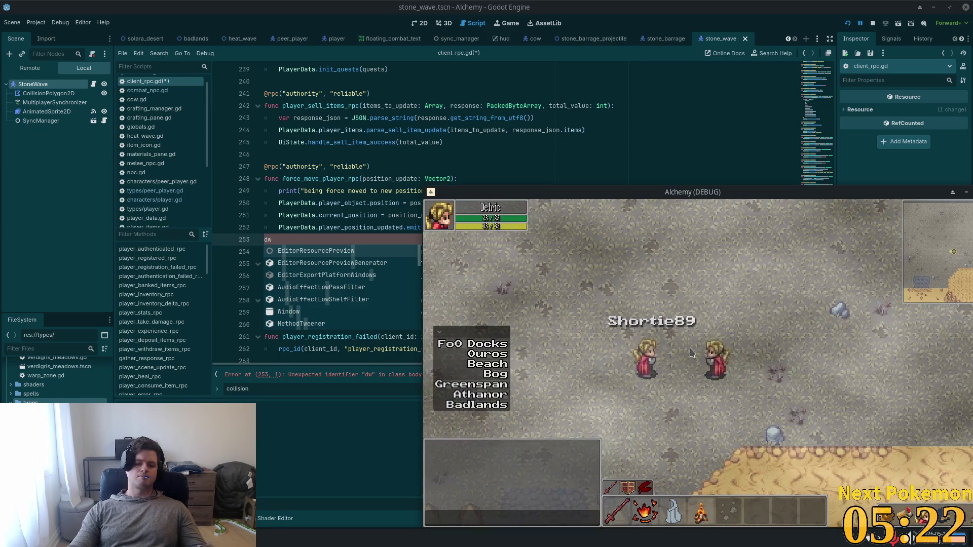
pyautogui.click(691, 353)
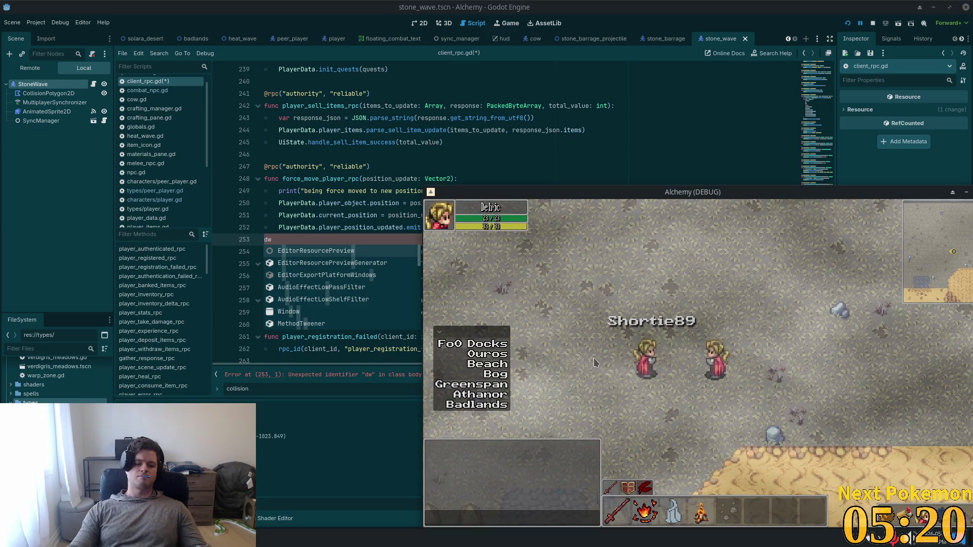
pyautogui.click(289, 236)
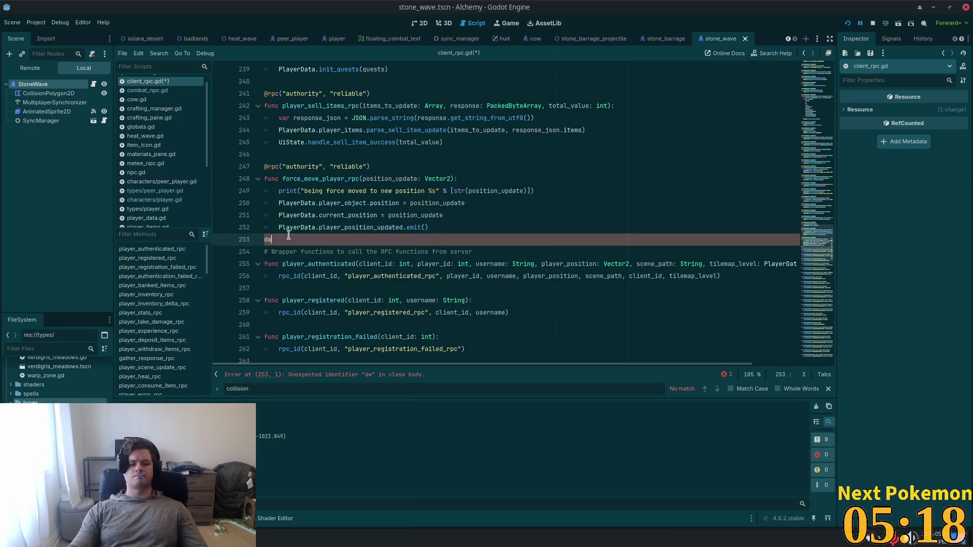
pyautogui.press('BackSpace')
pyautogui.press('BackSpace')
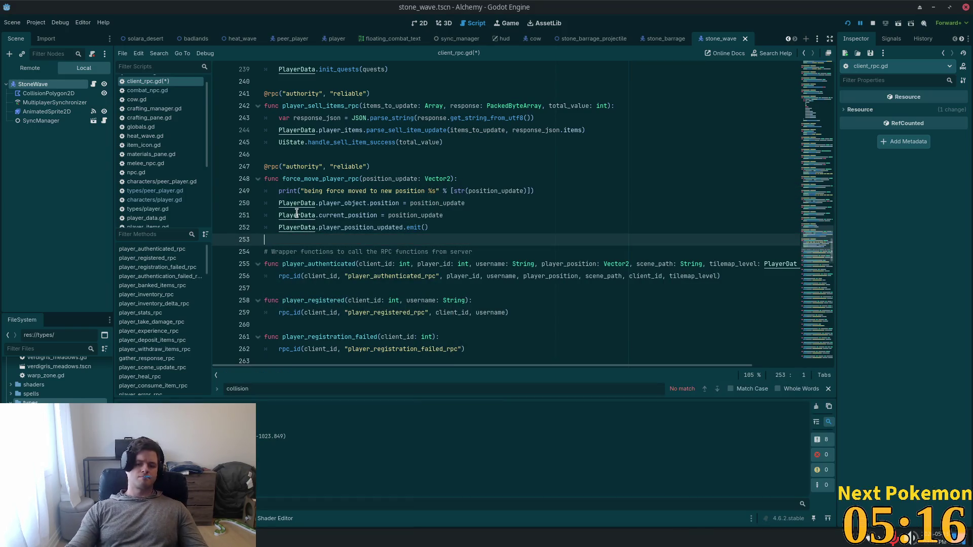
pyautogui.hotkey('ctrl', 's')
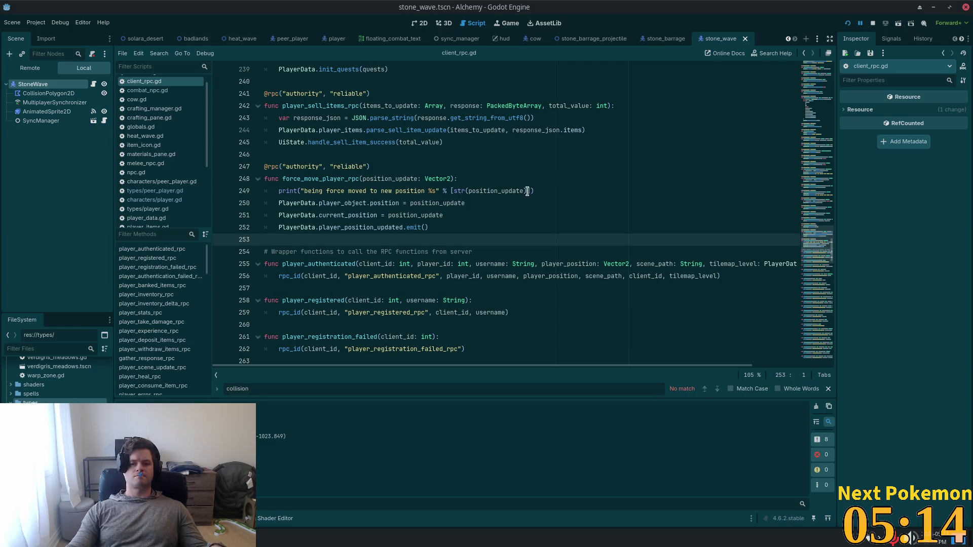
pyautogui.hotkey('alt', 'Tab')
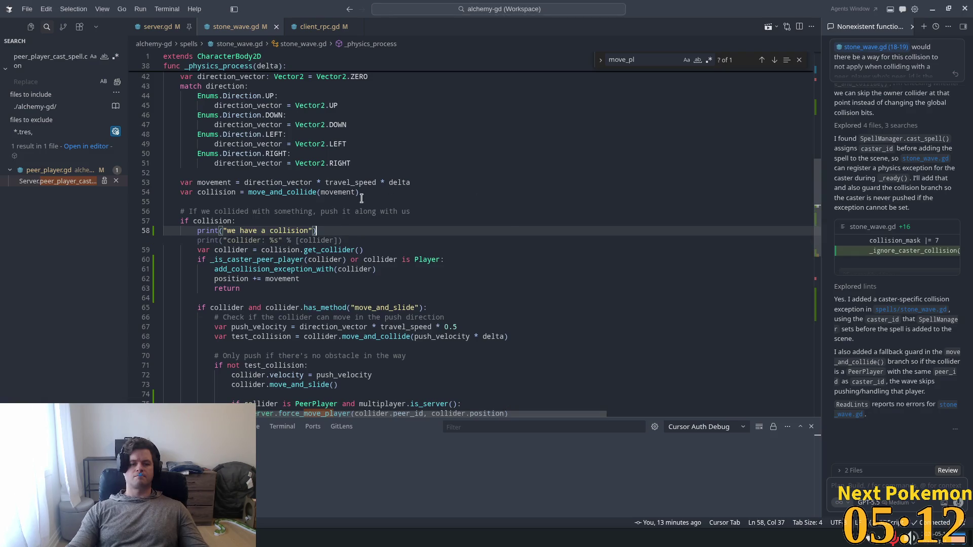
pyautogui.click(378, 156)
pyautogui.scroll(-1, 376, 188)
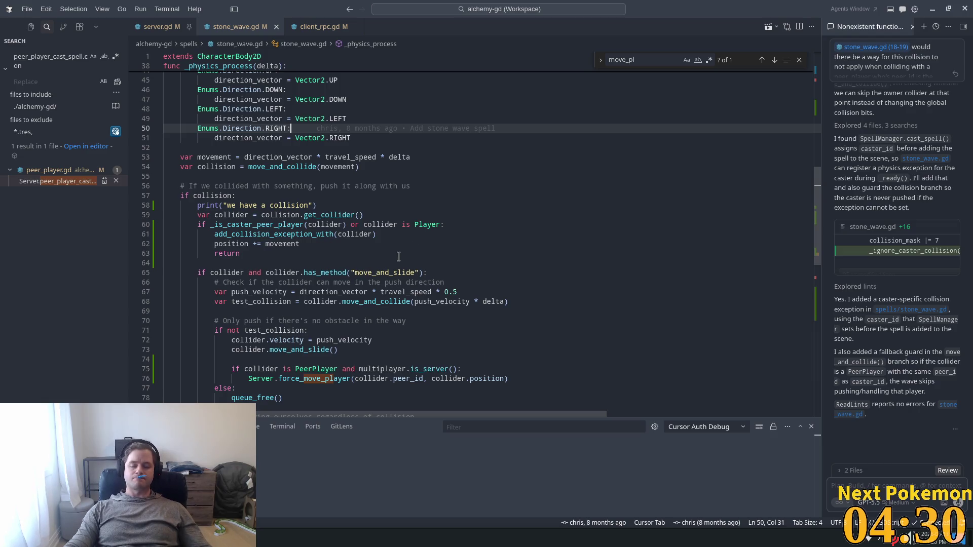
pyautogui.click(258, 196)
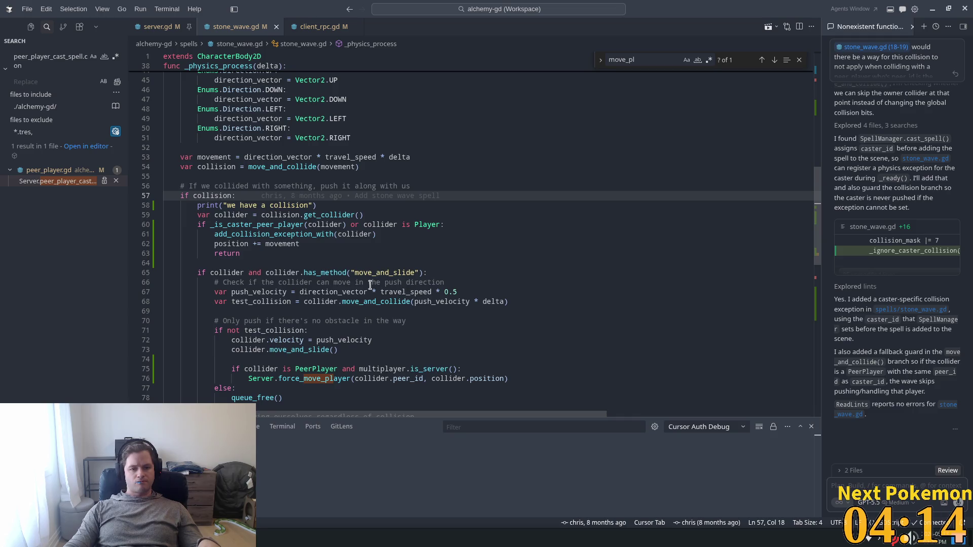
pyautogui.hotkey('alt', 'Tab')
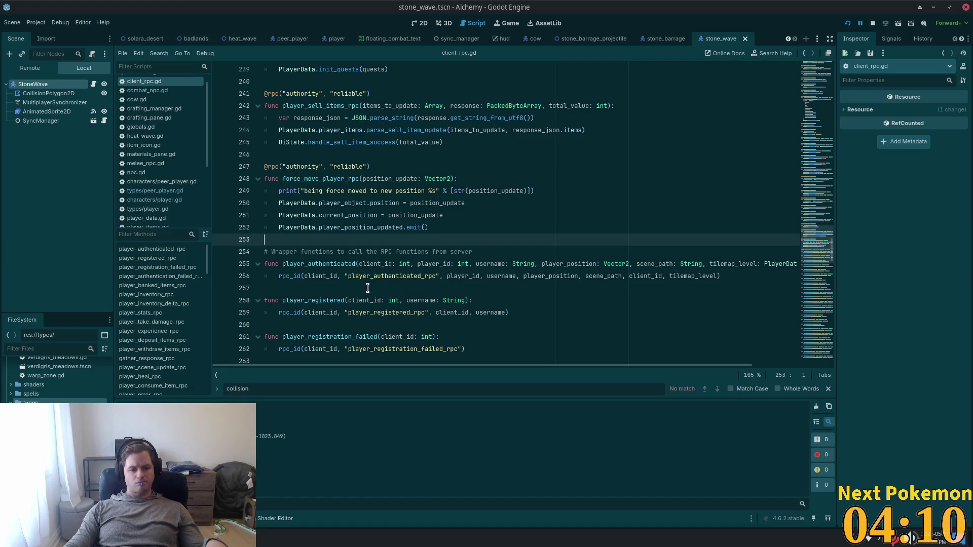
# Add print("test_collision: %s" % [test_collision]) below line 69 in stone_wave.gd
pyautogui.hotkey('alt', 'Tab')
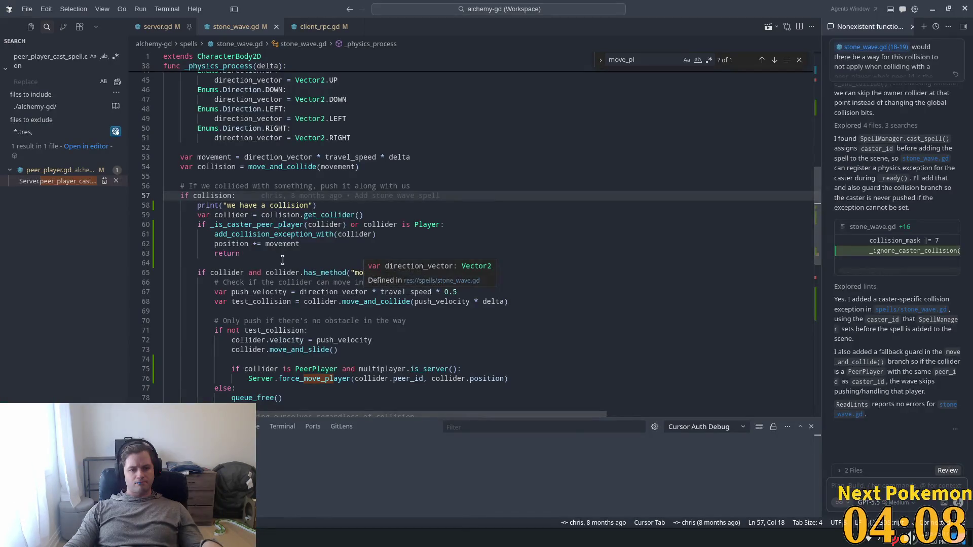
pyautogui.click(321, 274)
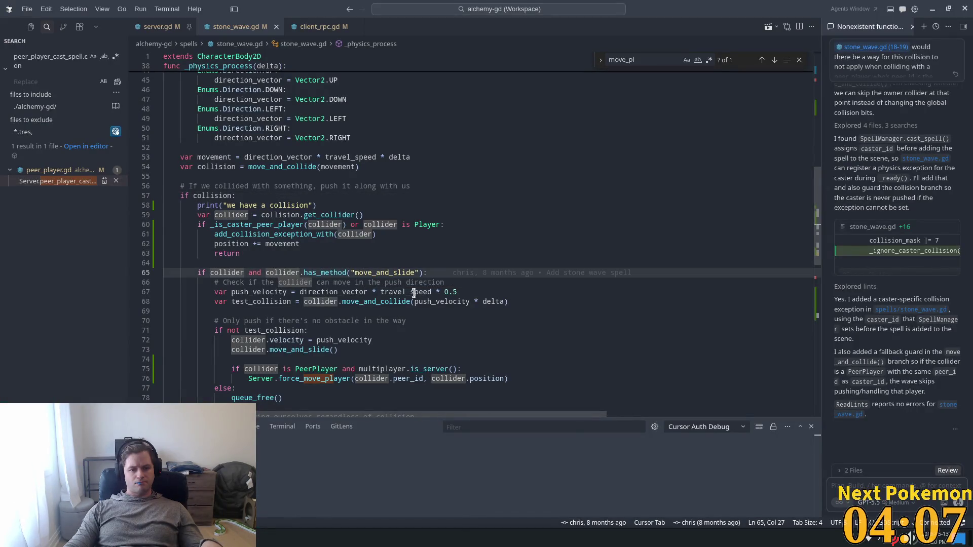
pyautogui.click(268, 303)
pyautogui.click(308, 312)
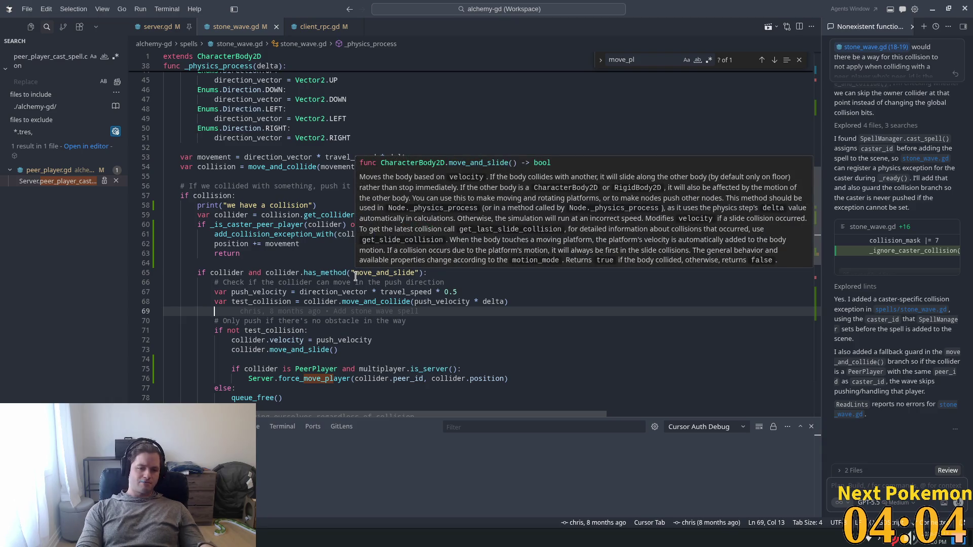
pyautogui.press('Return')
pyautogui.write('print(')
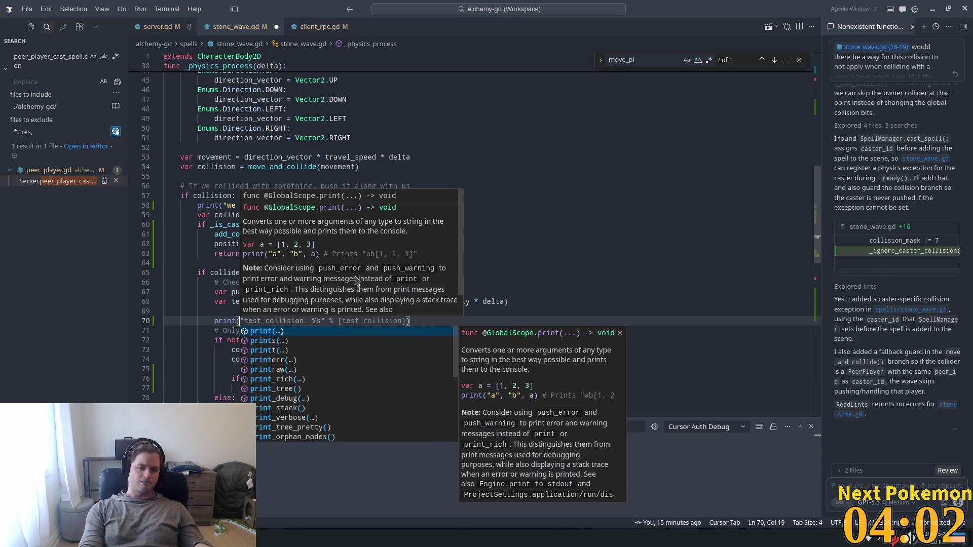
pyautogui.write('"')
pyautogui.press('Tab')
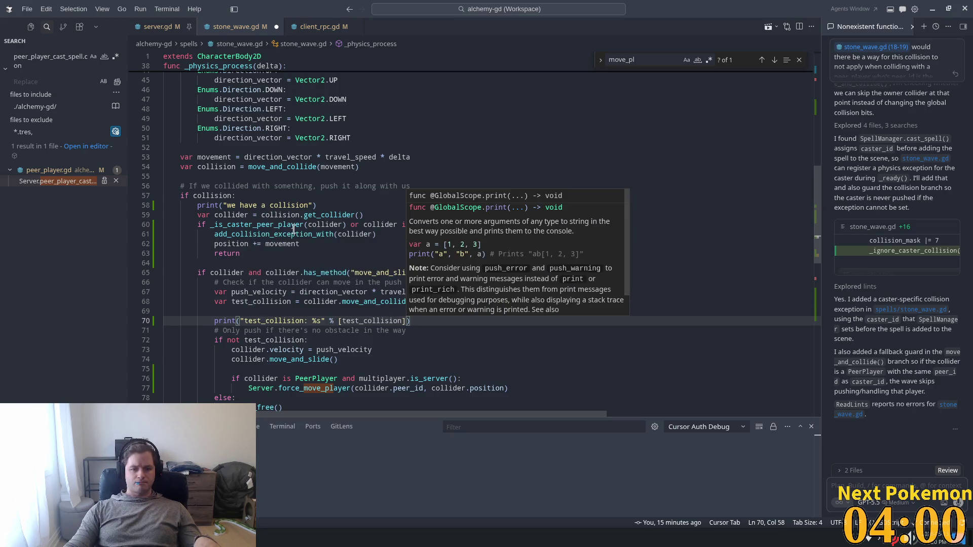
pyautogui.hotkey('alt', 'Tab')
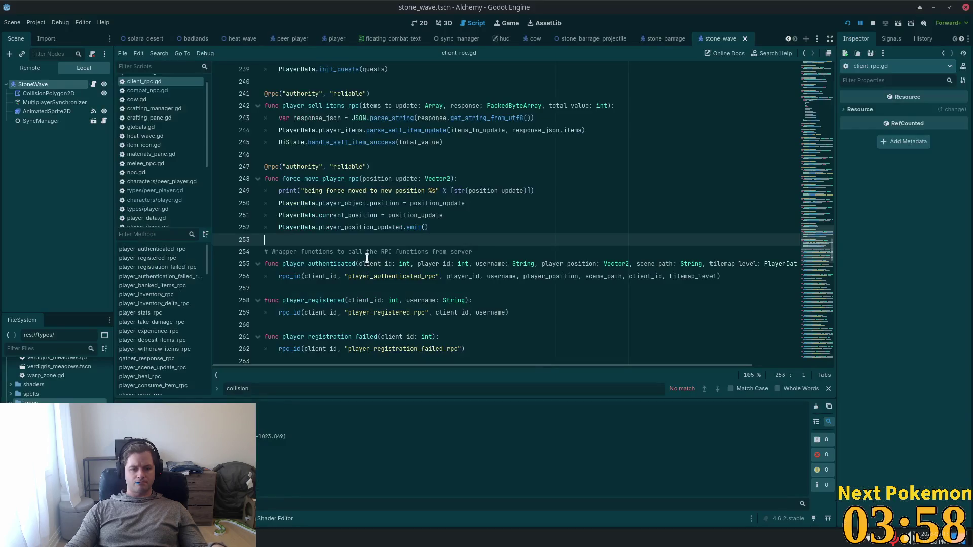
# Run two clients, separate their windows, walk Shortie89 beside Delric, then stop with F8
pyautogui.click(848, 22)
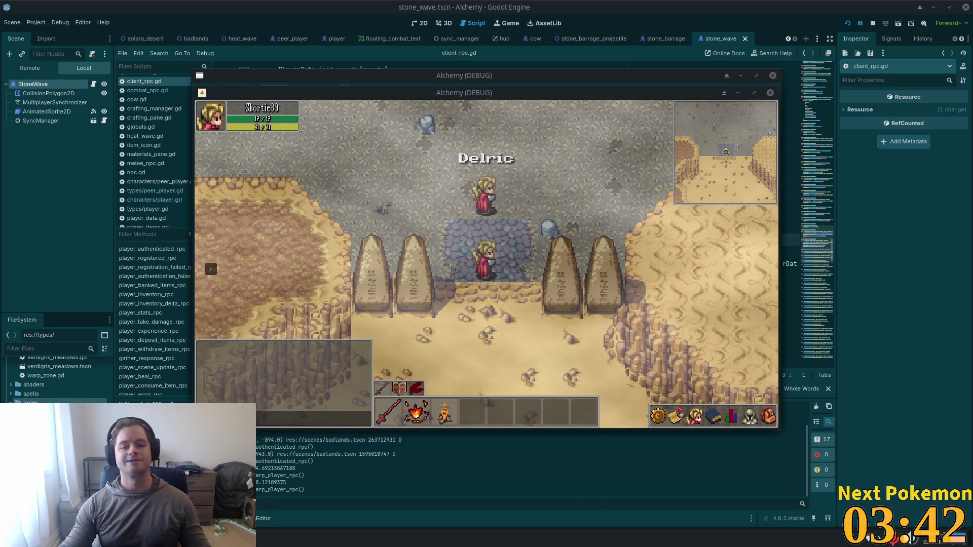
pyautogui.moveTo(425, 87)
pyautogui.mouseDown()
pyautogui.moveTo(287, 56)
pyautogui.moveTo(255, 37)
pyautogui.mouseUp()
pyautogui.moveTo(611, 93)
pyautogui.mouseDown()
pyautogui.moveTo(803, 161)
pyautogui.moveTo(738, 173)
pyautogui.moveTo(754, 174)
pyautogui.mouseUp()
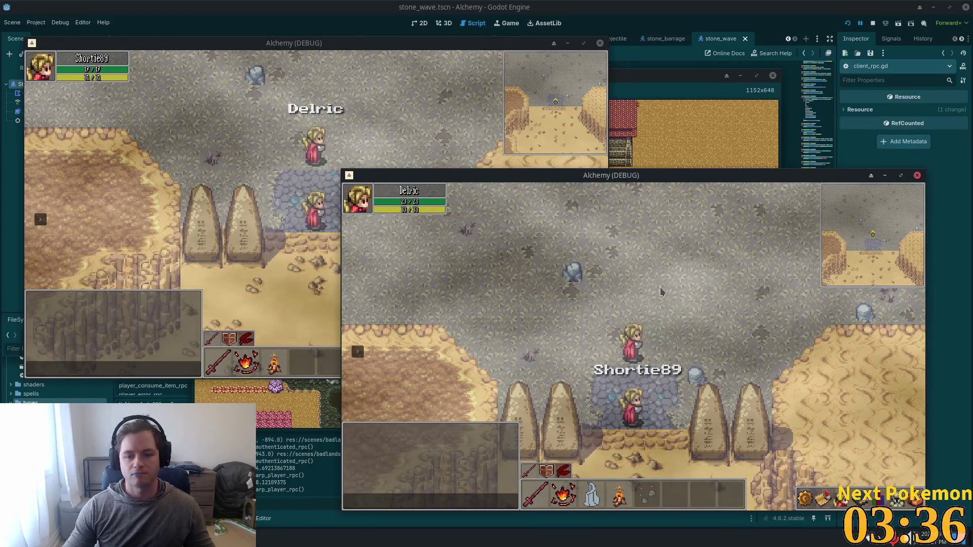
pyautogui.press('a')
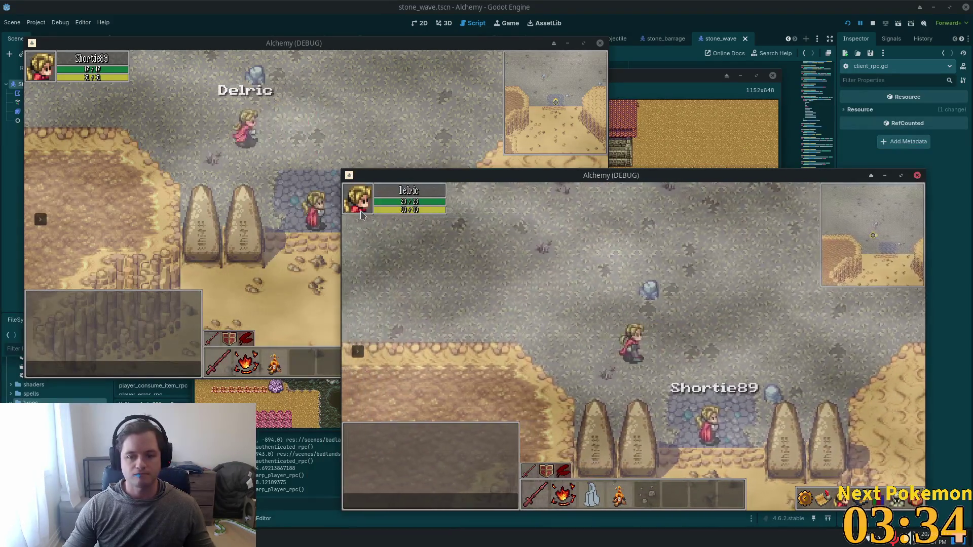
pyautogui.click(333, 175)
pyautogui.press('w')
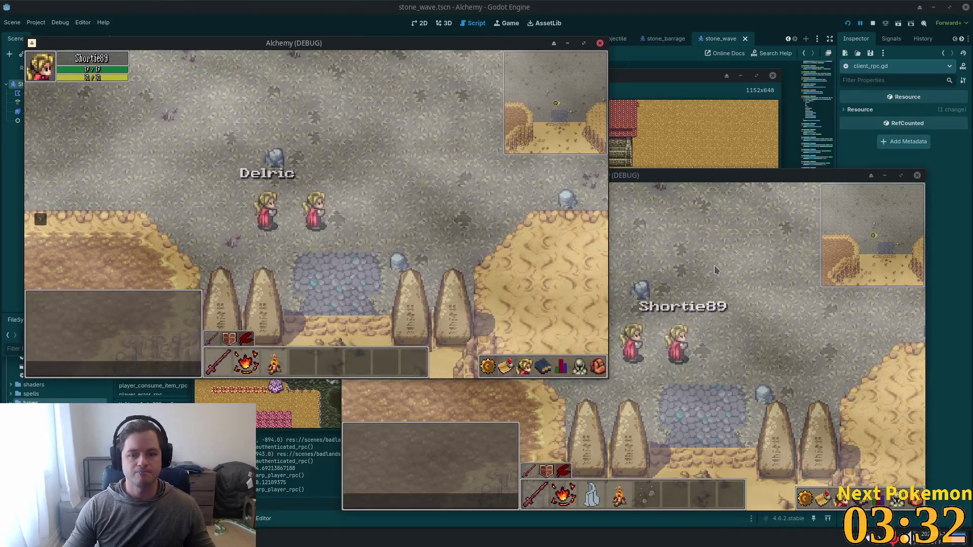
pyautogui.click(714, 270)
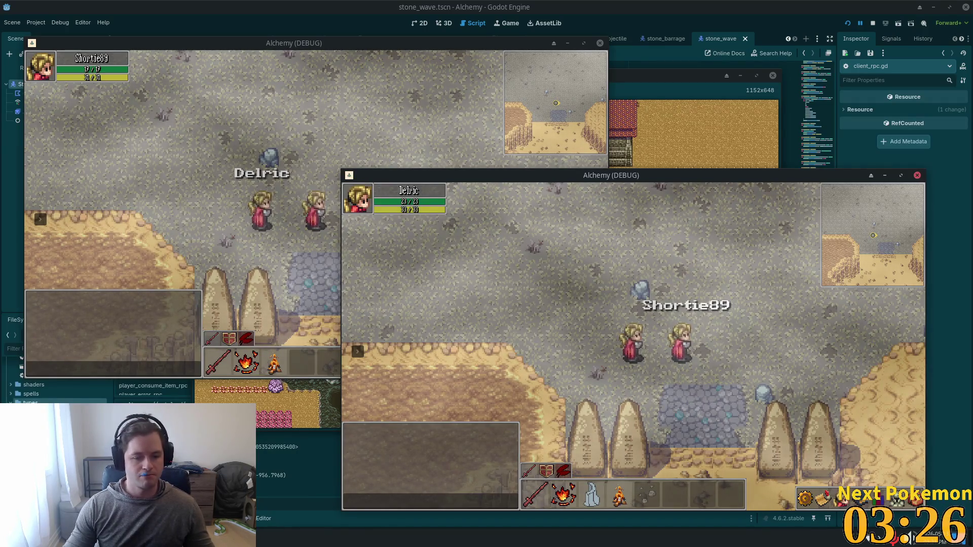
pyautogui.press('F8')
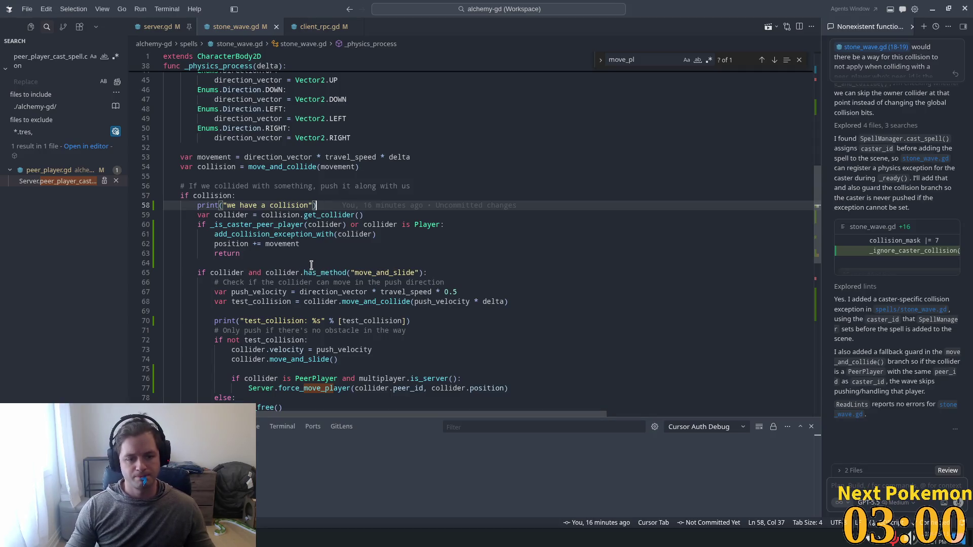
# Open stone_wave.gd in Godot to show the test_collision print and Server.force_move_player call
pyautogui.hotkey('alt', 'Tab')
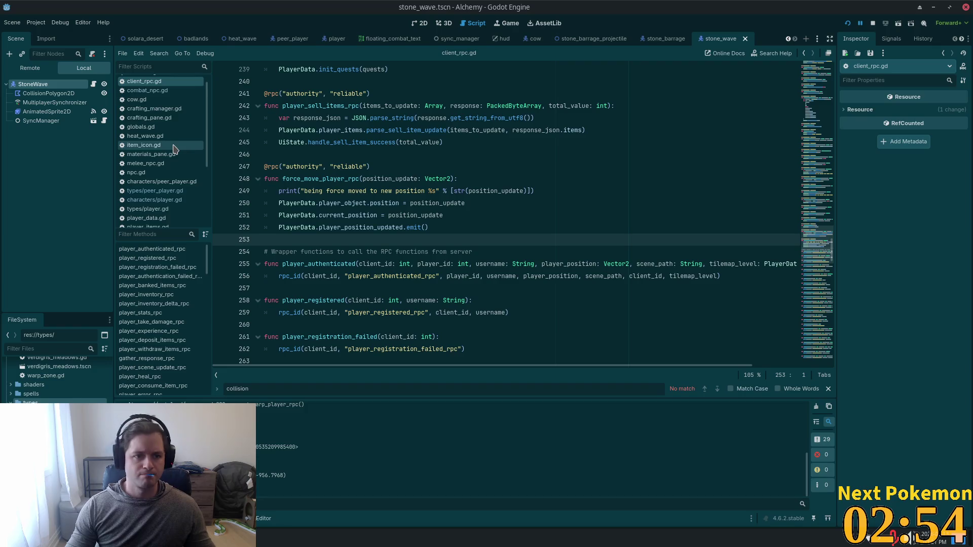
pyautogui.scroll(-5, 167, 193)
pyautogui.click(152, 184)
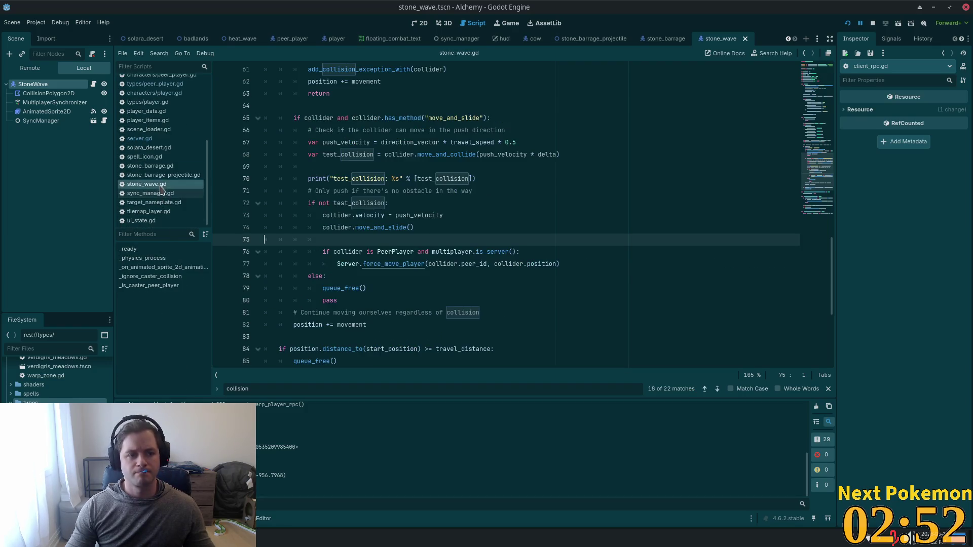
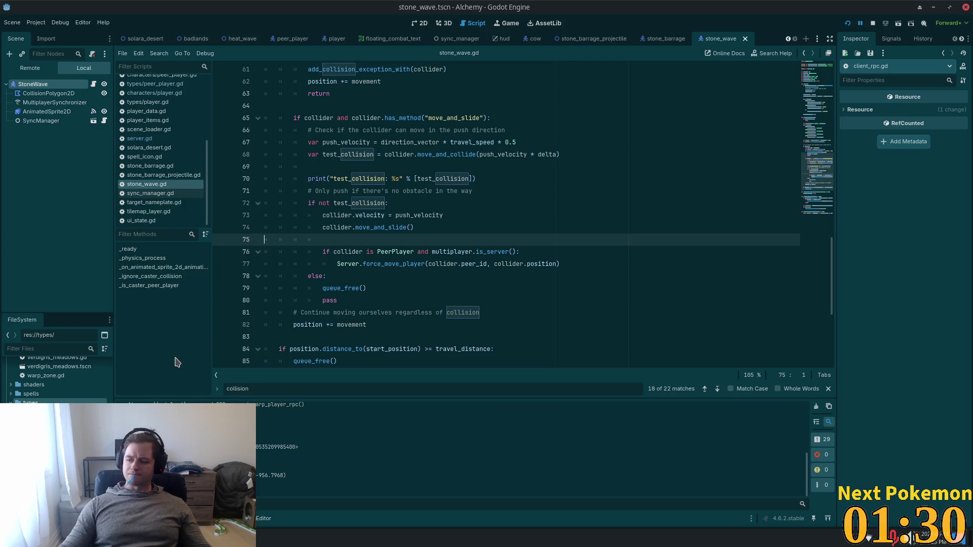
# Put the caret on the else: line of stone_wave.gd and switch to Cursor
pyautogui.click(354, 279)
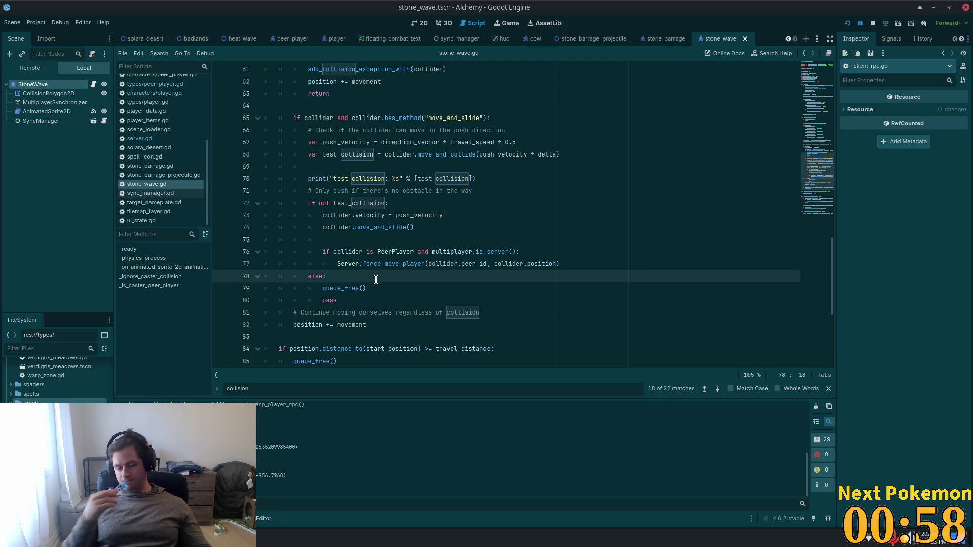
pyautogui.hotkey('alt', 'Tab')
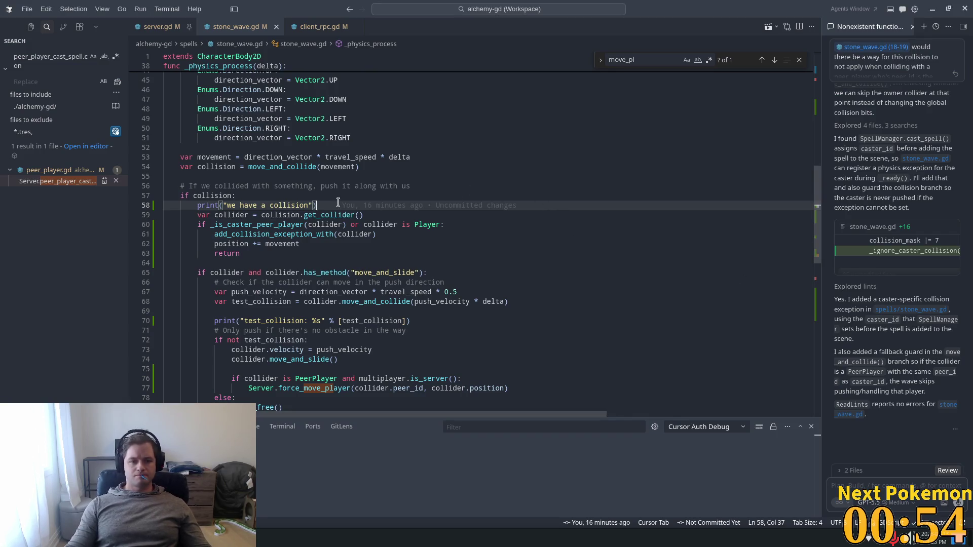
# Delete the 'we have a collision' and test_collision debug prints from stone_wave.gd
pyautogui.moveTo(316, 205); pyautogui.dragTo(130, 208)
pyautogui.press('BackSpace')
pyautogui.press('BackSpace')
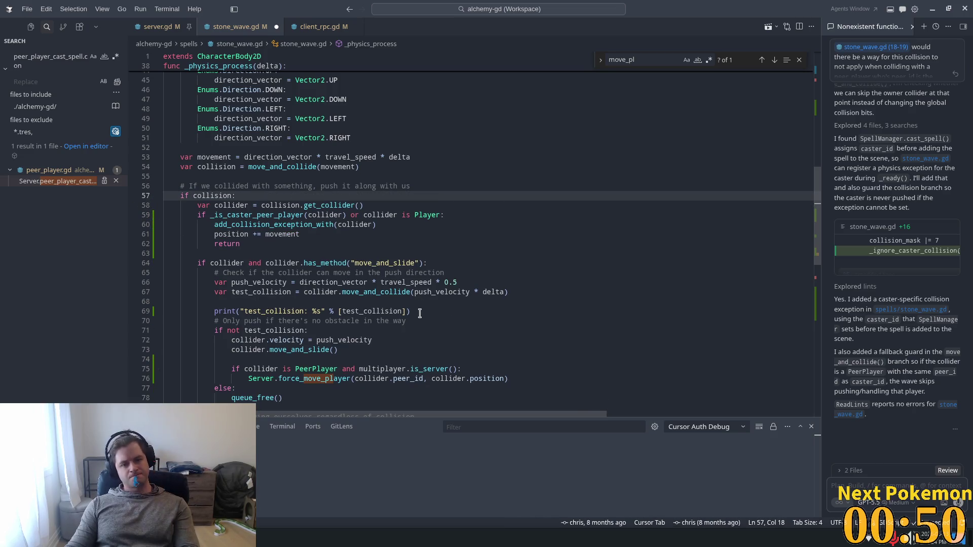
pyautogui.moveTo(412, 311); pyautogui.dragTo(170, 310)
pyautogui.press('BackSpace')
pyautogui.press('BackSpace')
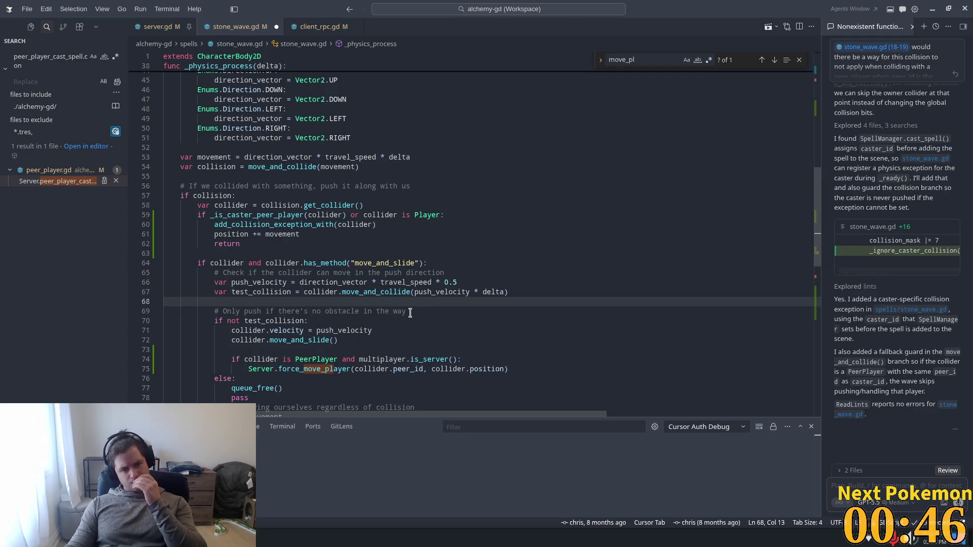
# Select lines 64–78 of the push-collision block and add them to the chat with Ctrl+L
pyautogui.scroll(-2, 369, 287)
pyautogui.scroll(-1, 369, 286)
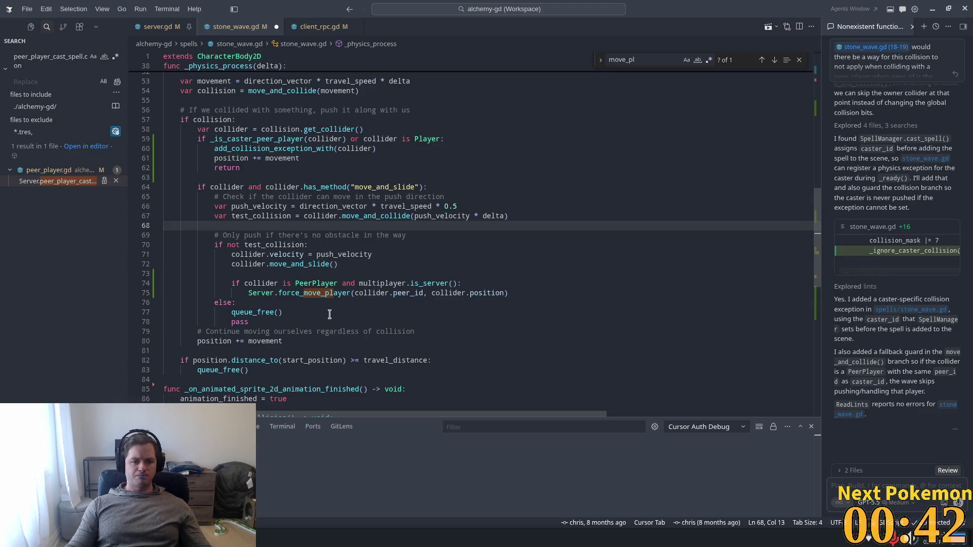
pyautogui.moveTo(263, 323); pyautogui.dragTo(163, 283)
pyautogui.moveTo(90, 271)
pyautogui.mouseDown()
pyautogui.moveTo(76, 193)
pyautogui.moveTo(146, 195)
pyautogui.mouseUp()
pyautogui.hotkey('ctrl', 'l')
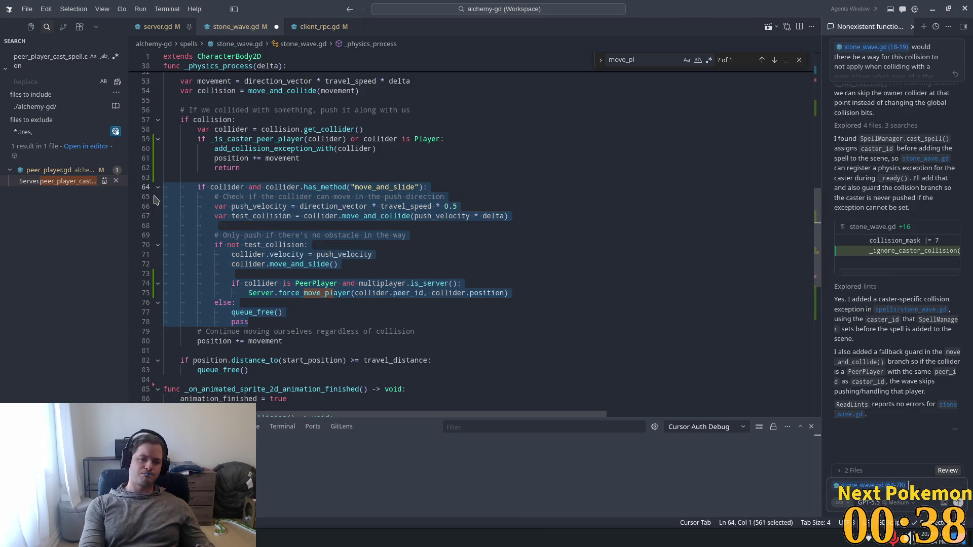
# Ask the agent why a pushed peer_player passes test collision, then rubber-bands back to its original position
pyautogui.write('when we collide')
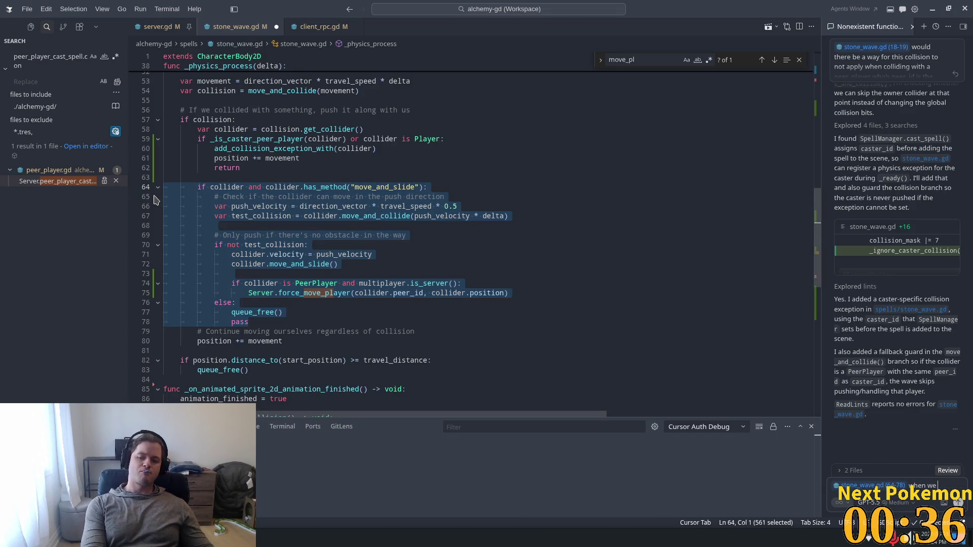
pyautogui.write(' with')
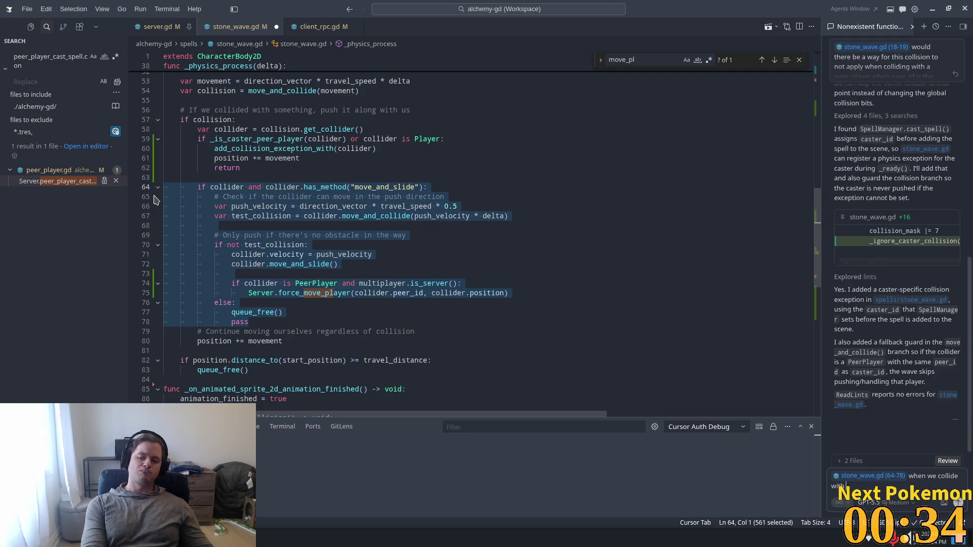
pyautogui.write(' a peer_player we')
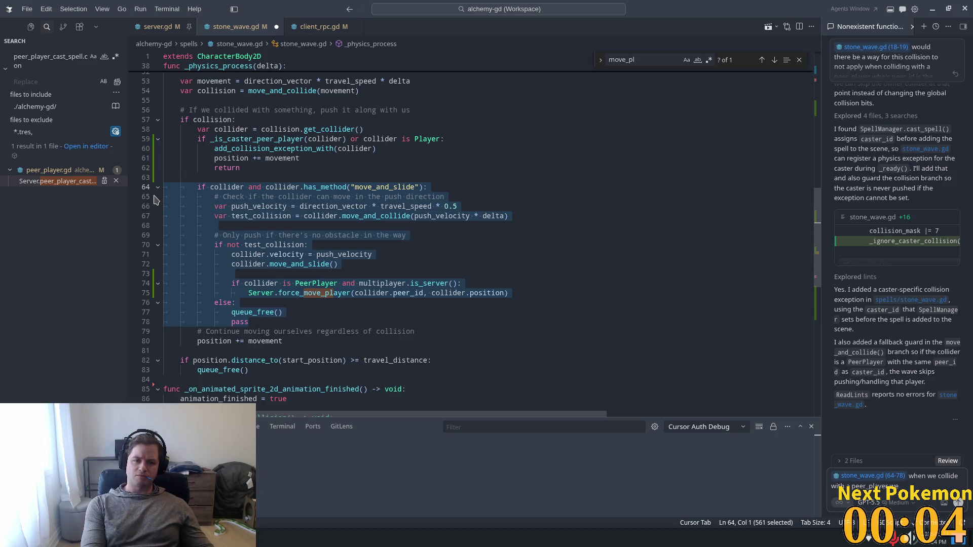
pyautogui.write('in')
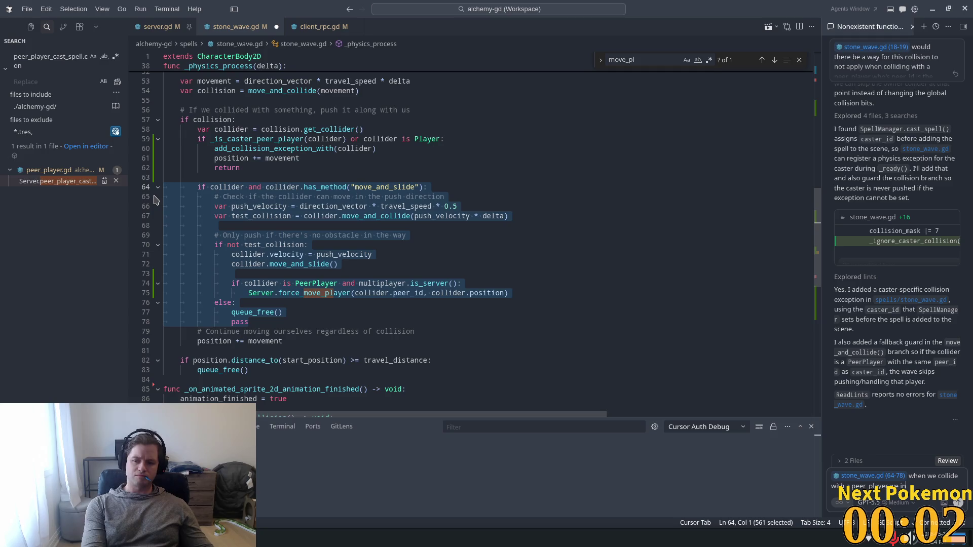
pyautogui.write('itially pass the')
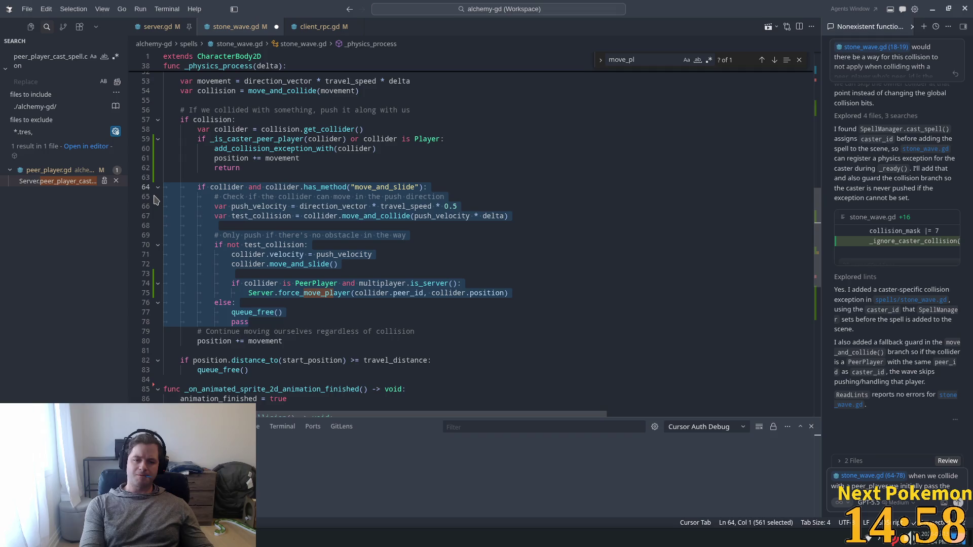
pyautogui.write(' test_collision')
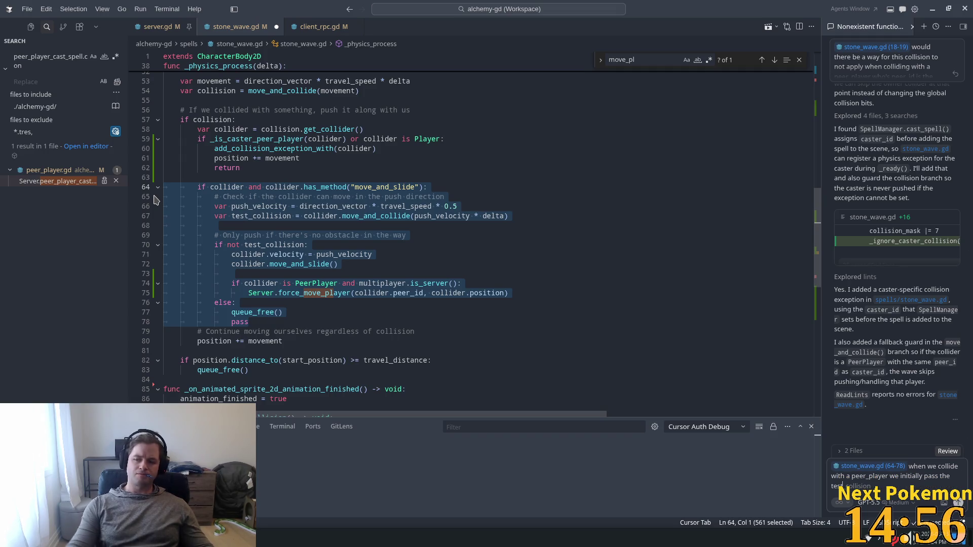
pyautogui.press('BackSpace')
pyautogui.press('BackSpace')
pyautogui.press('BackSpace')
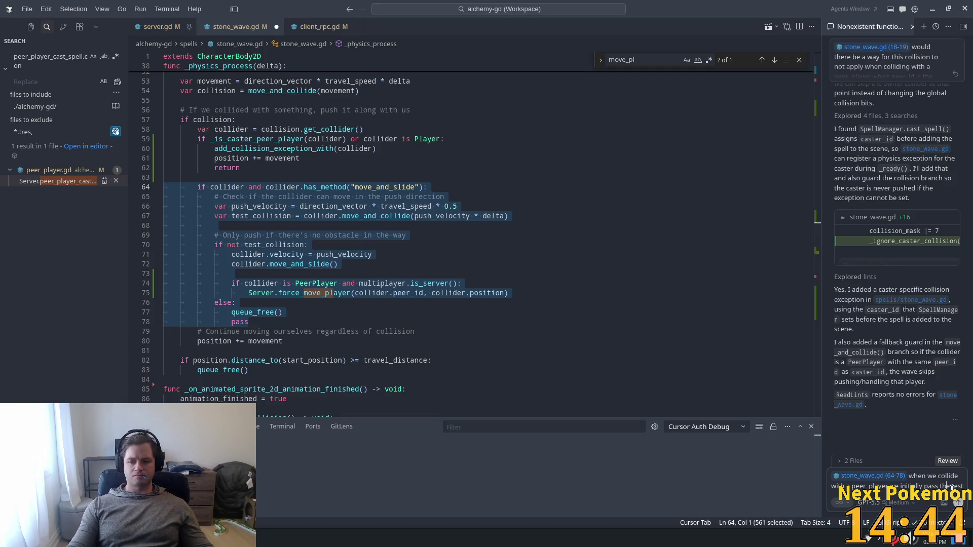
pyautogui.write('collision')
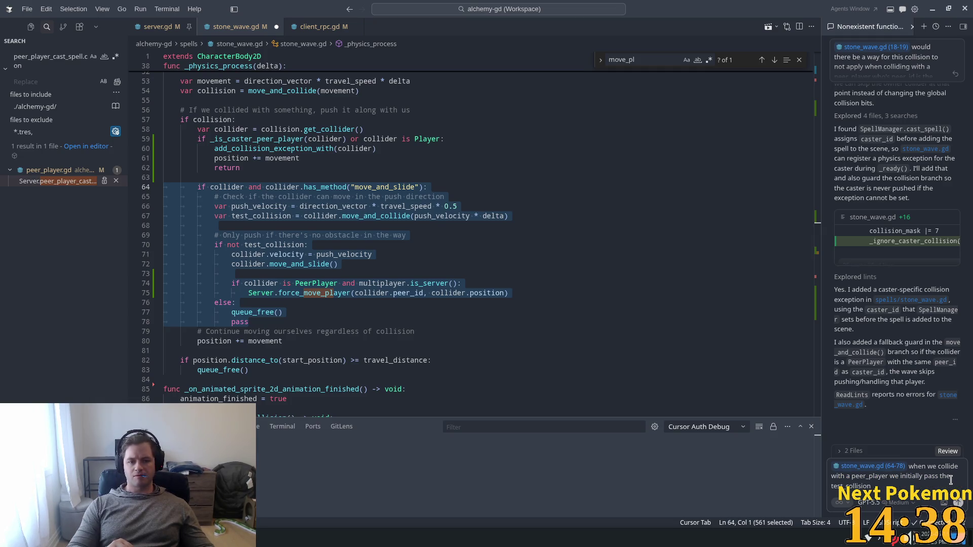
pyautogui.write(' but')
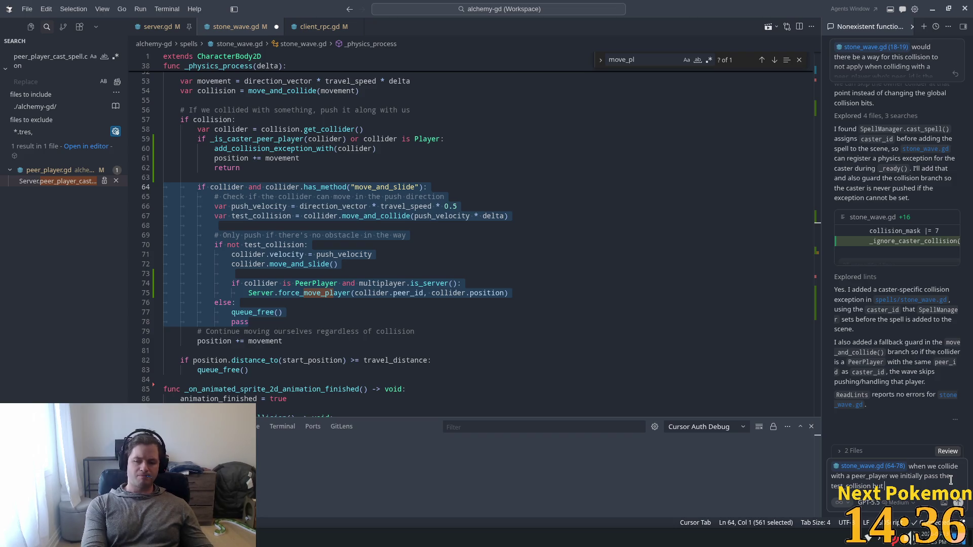
pyautogui.write(' stbsequ')
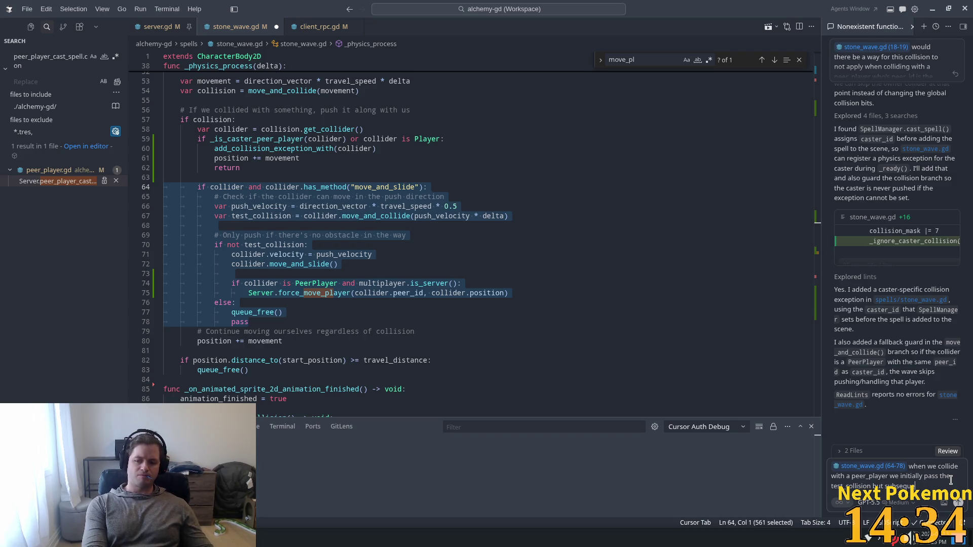
pyautogui.write('ently it')
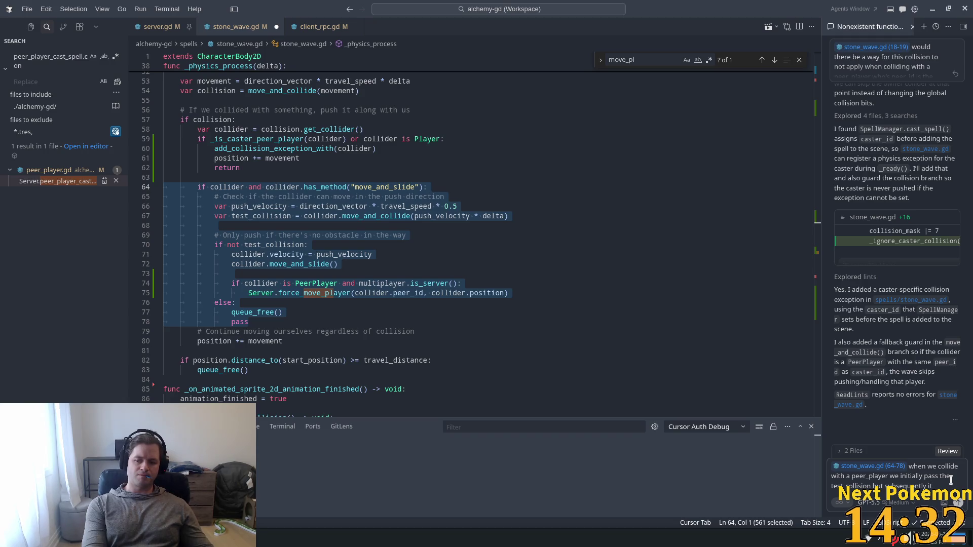
pyautogui.write('ailed')
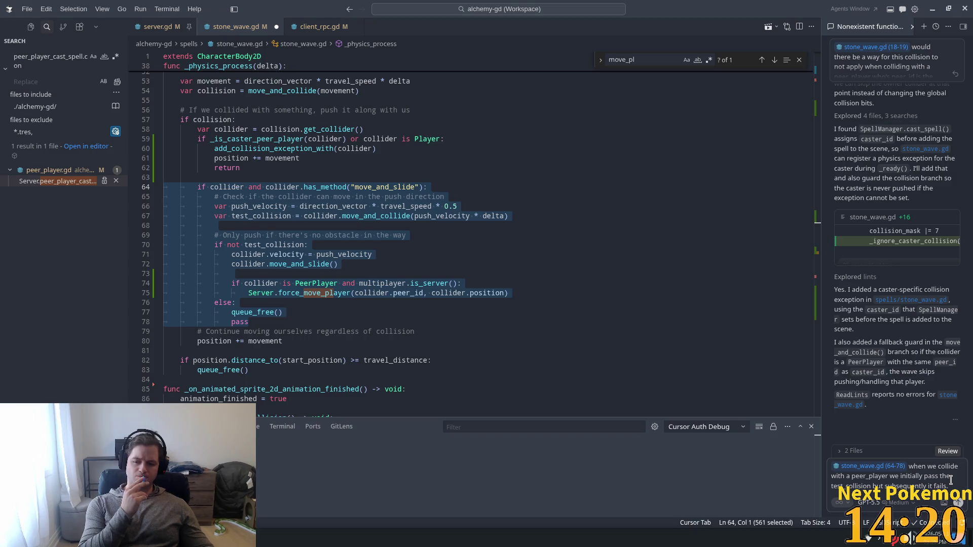
pyautogui.write('o the')
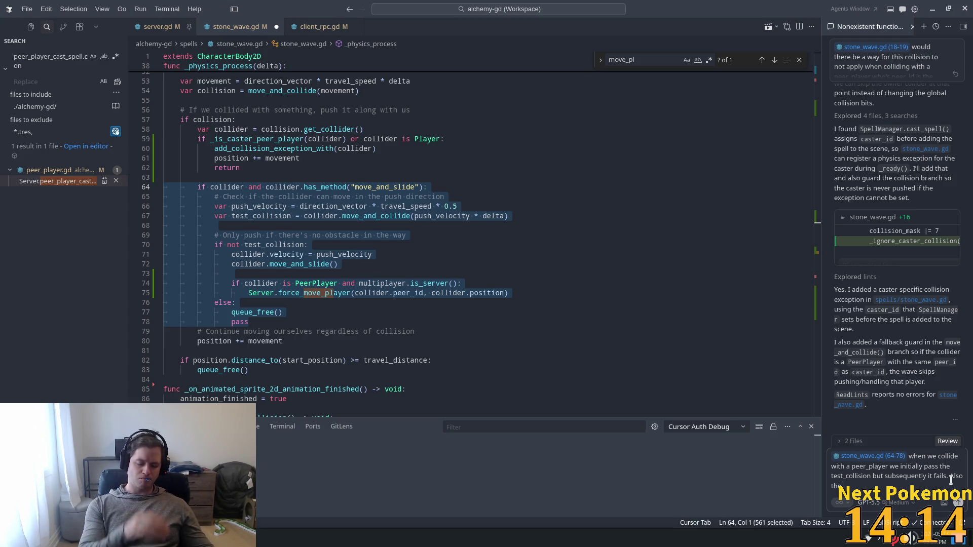
pyautogui.write(' peer')
pyautogui.press('BackSpace')
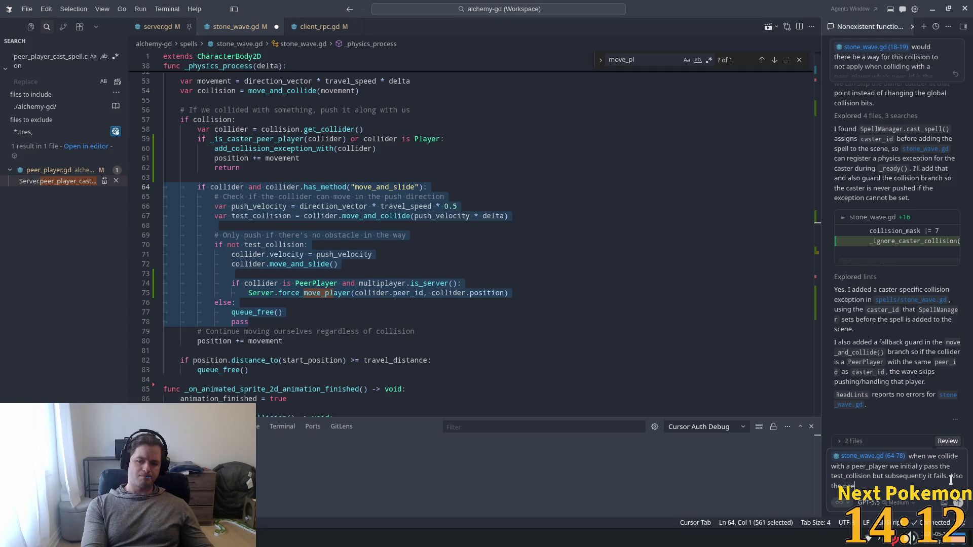
pyautogui.write('r_player')
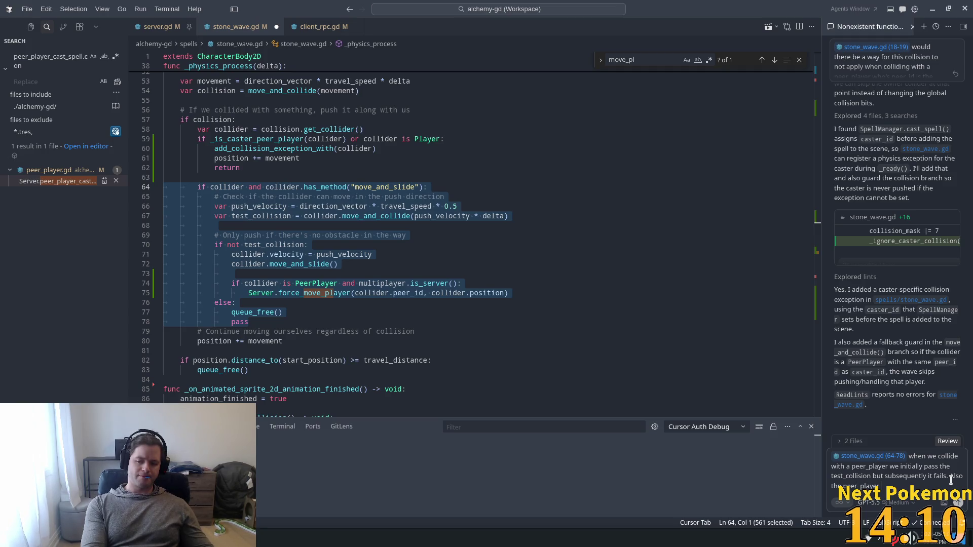
pyautogui.write(' el')
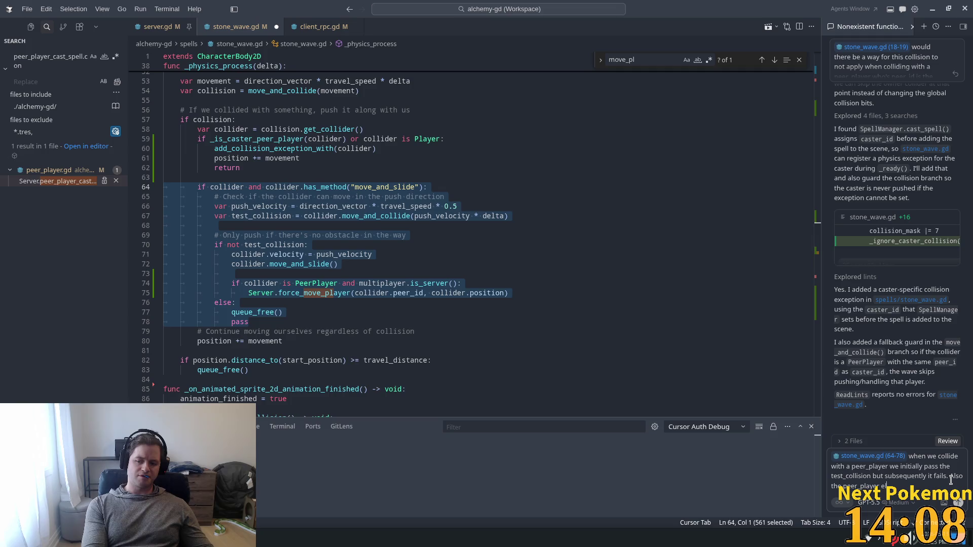
pyautogui.write('astic bands ba')
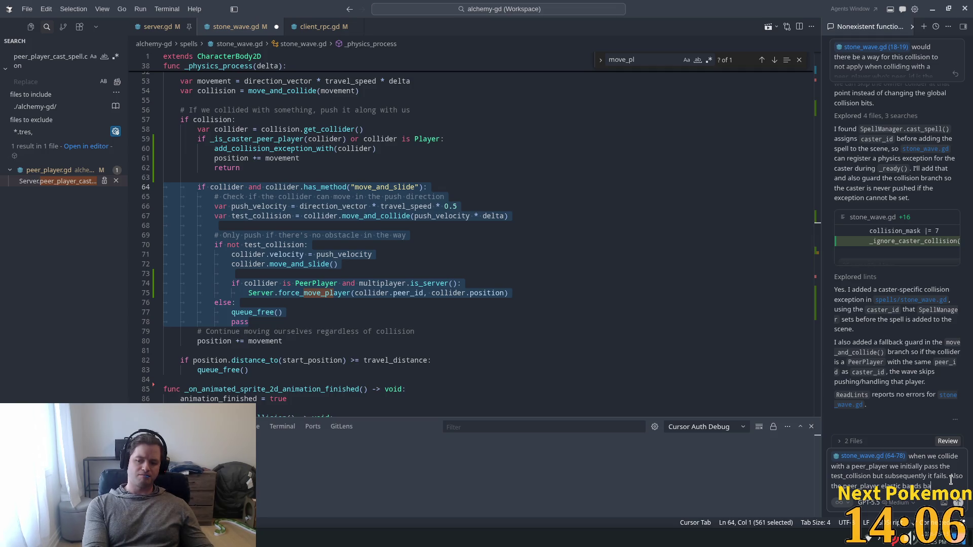
pyautogui.write('ck to its original item id')
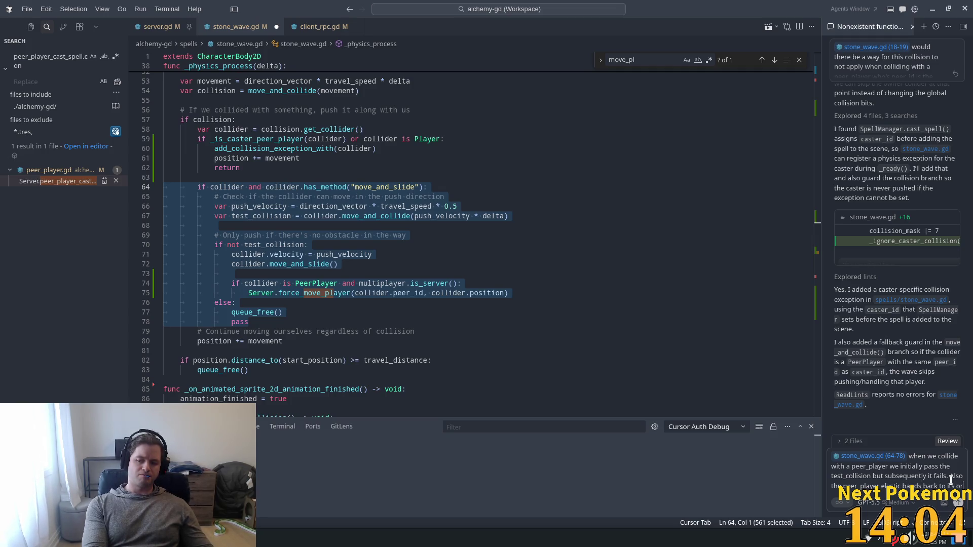
pyautogui.press('BackSpace')
pyautogui.press('BackSpace')
pyautogui.press('BackSpace')
pyautogui.write('original o')
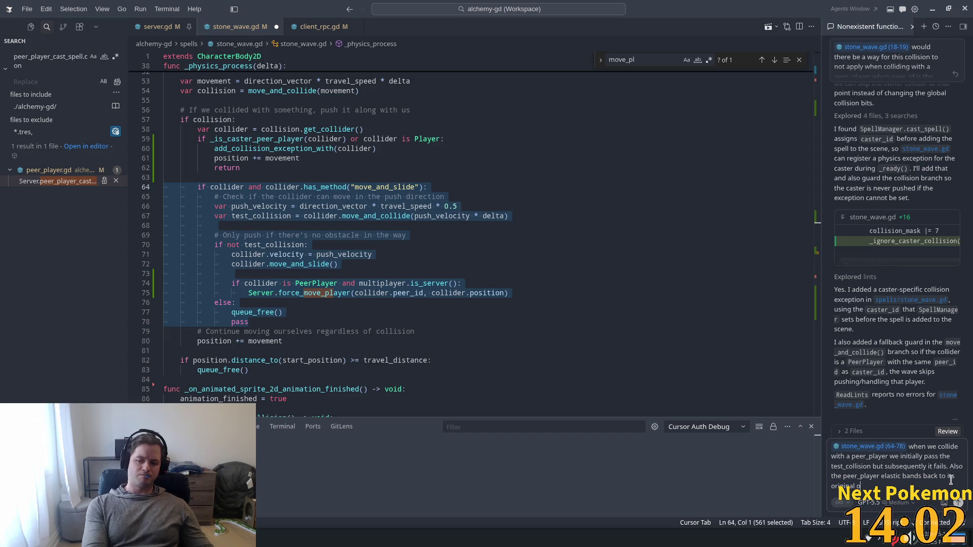
pyautogui.press('BackSpace')
pyautogui.write('pos')
pyautogui.write('n')
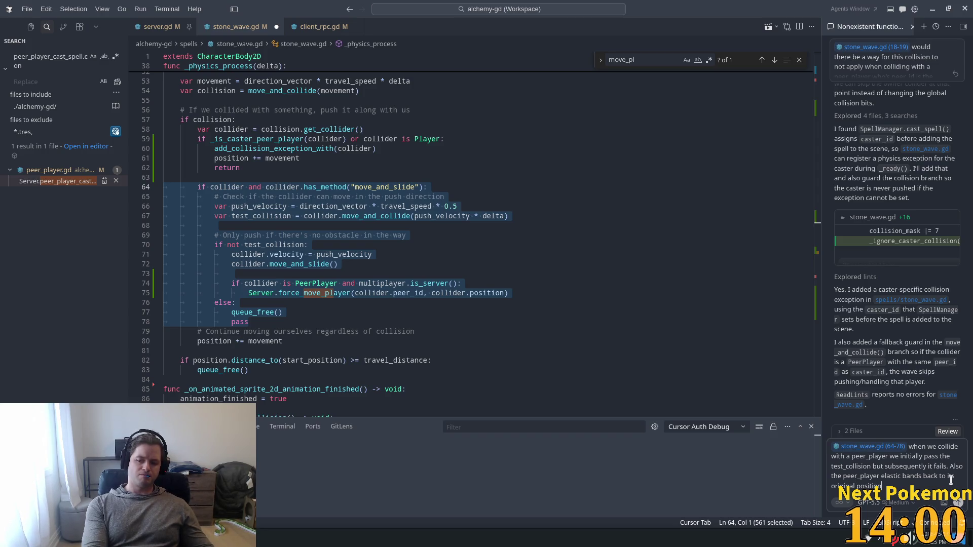
pyautogui.write('Can to')
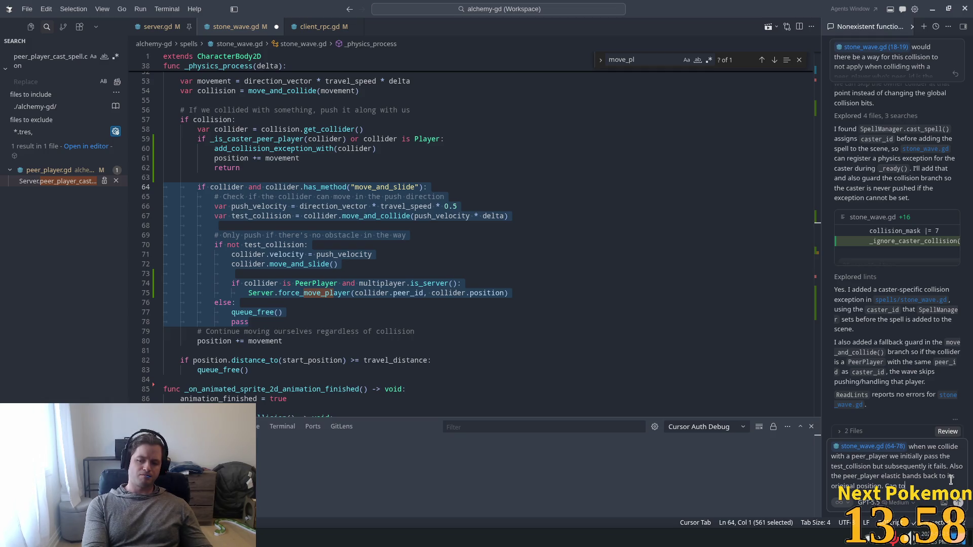
pyautogui.press('BackSpace')
pyautogui.press('BackSpace')
pyautogui.write('yo')
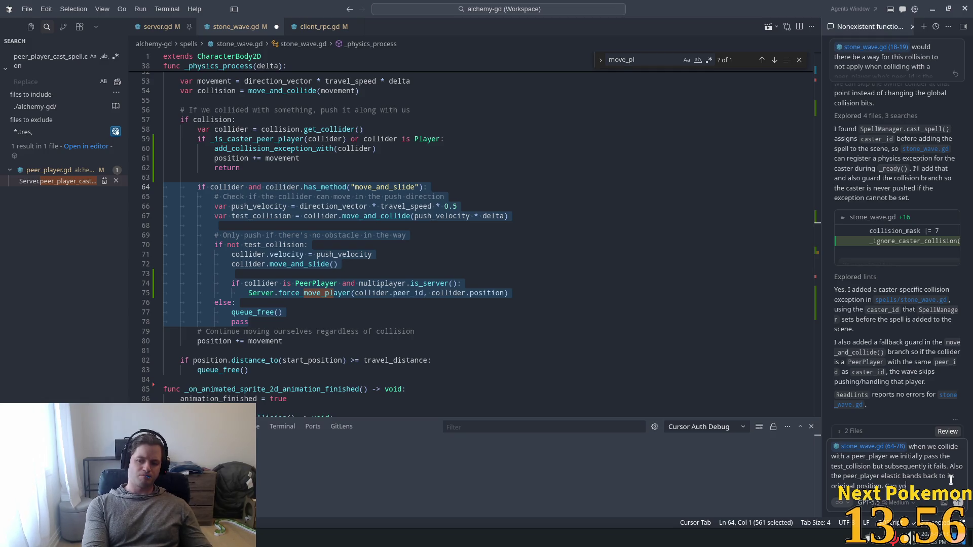
pyautogui.write('terminewa')
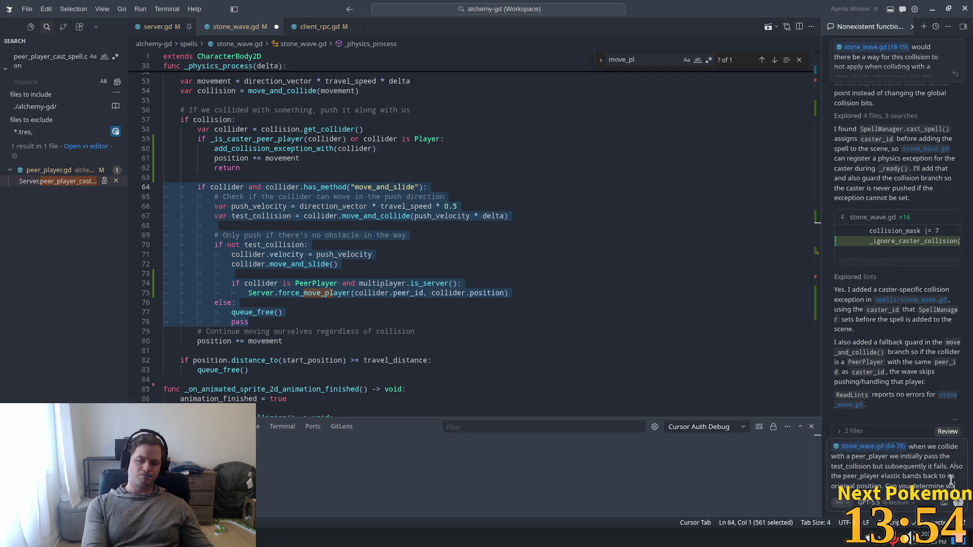
pyautogui.write(' it ca')
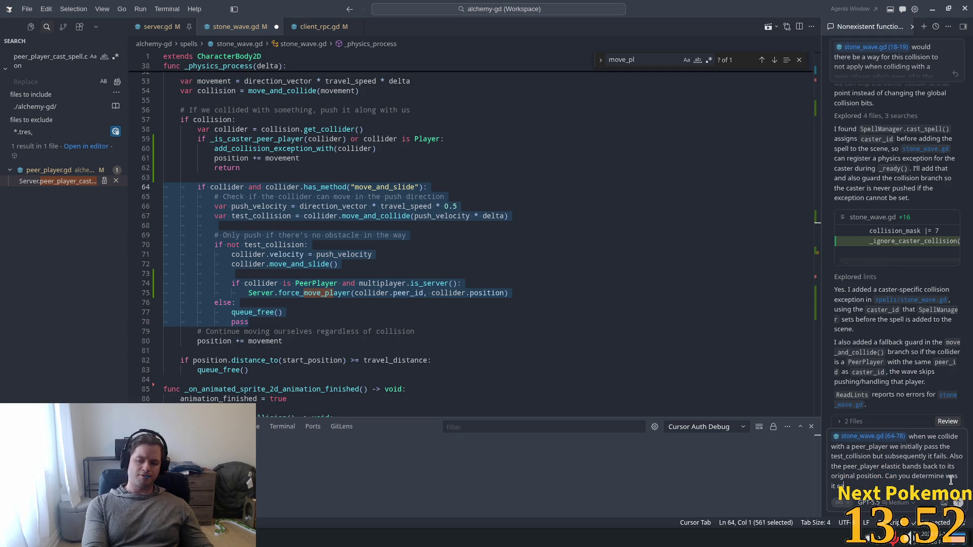
pyautogui.write('ing the')
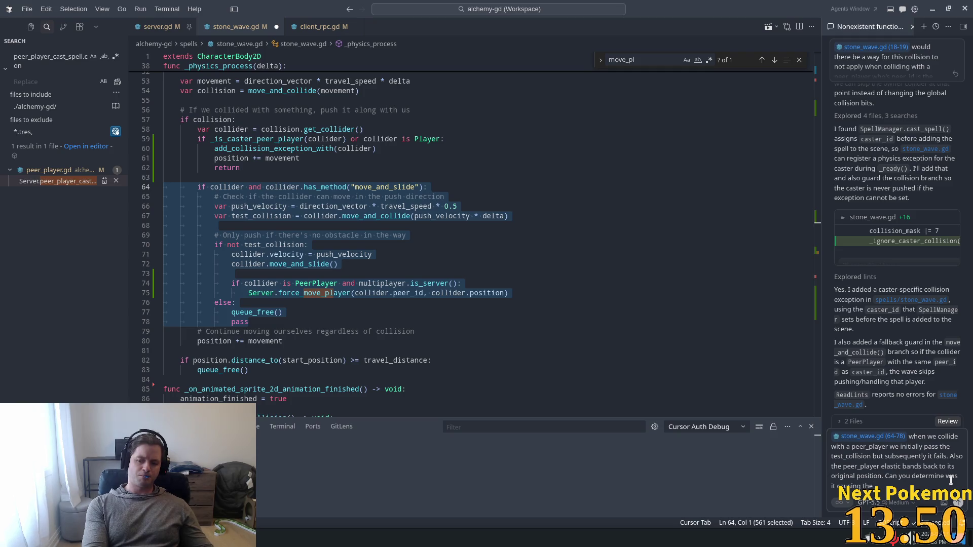
pyautogui.write('behaviour')
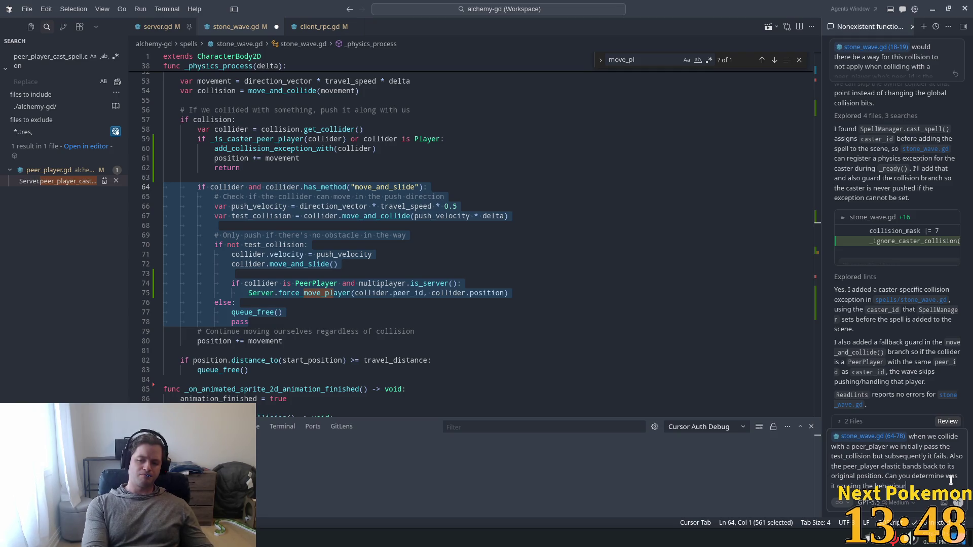
pyautogui.write('or?')
pyautogui.press('Return')
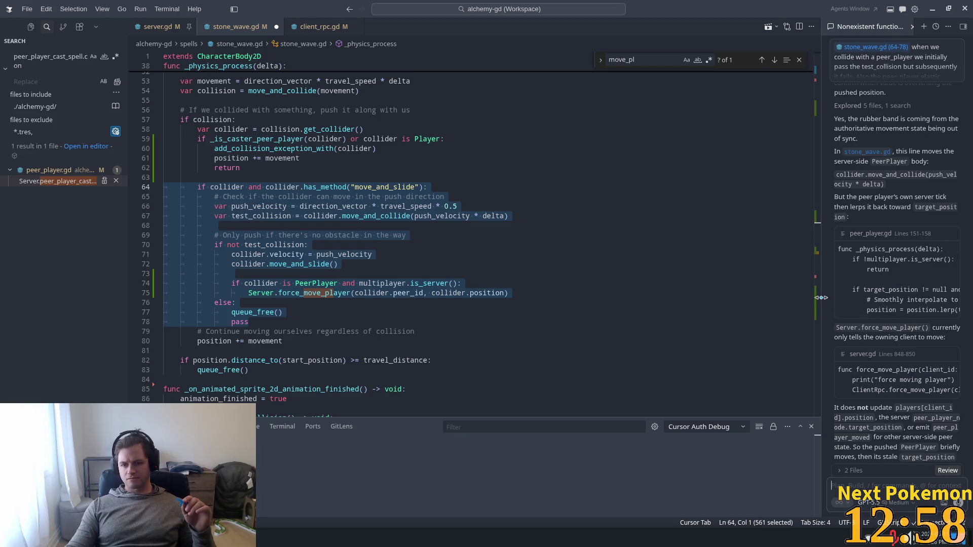
# Widen the agent chat panel to read its stale target_position explanation, then go to force_move_player
pyautogui.moveTo(821, 299); pyautogui.dragTo(667, 289)
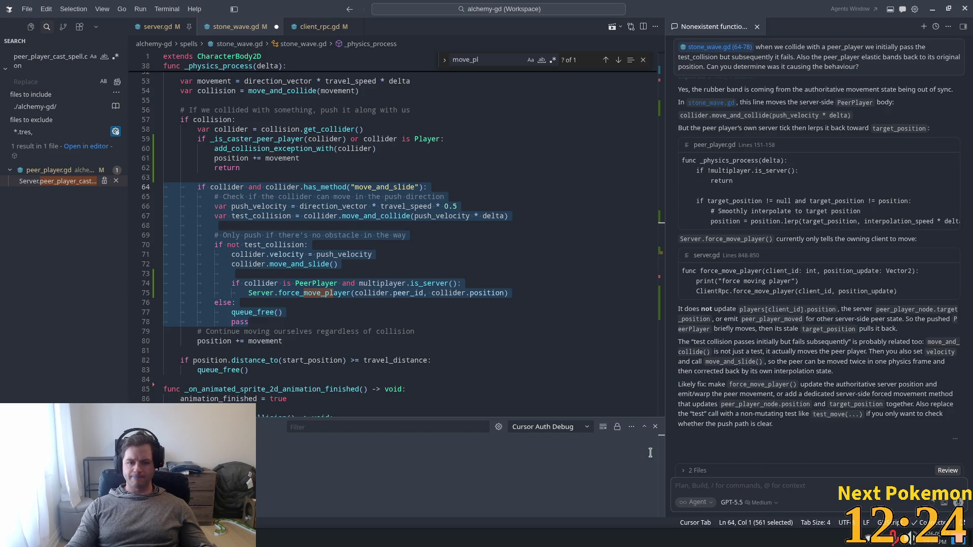
pyautogui.click(329, 273)
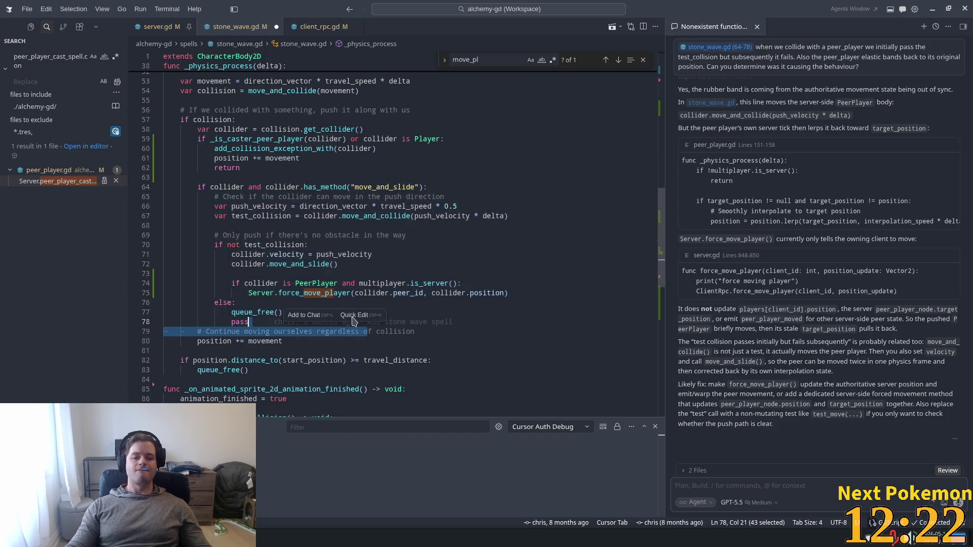
# Go to force_move_player in server.gd and add a blank line after its print statement
pyautogui.keyDown('ctrl'); pyautogui.click(317, 293); pyautogui.keyUp('ctrl')
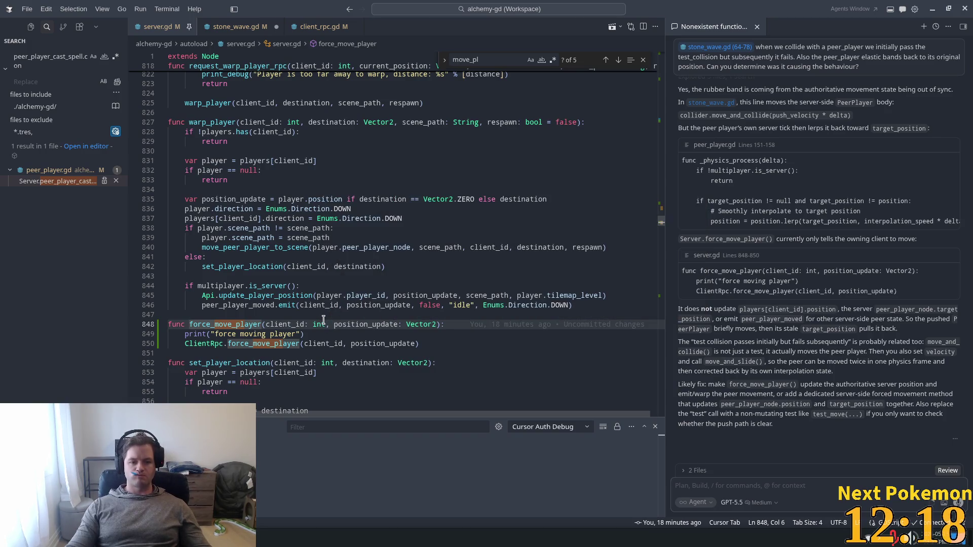
pyautogui.click(304, 334)
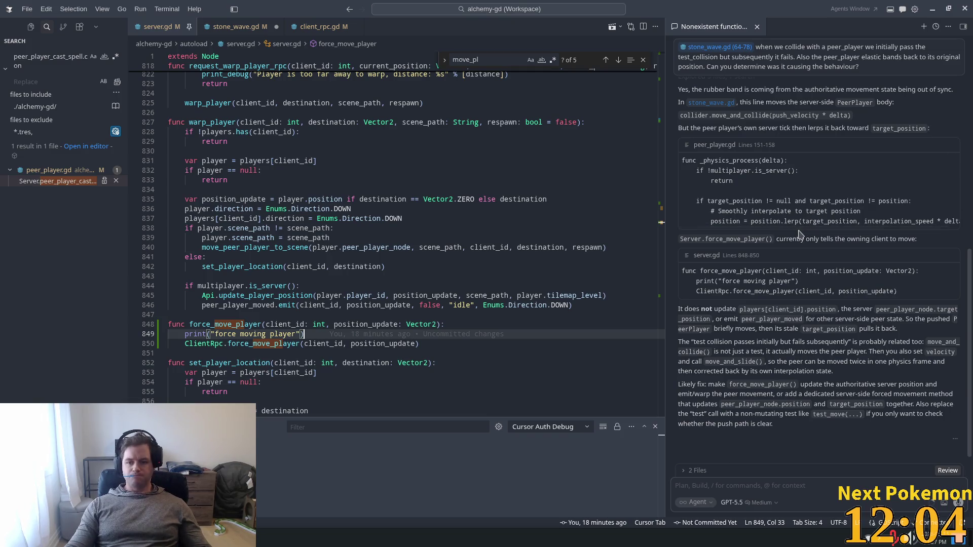
pyautogui.scroll(1, 774, 217)
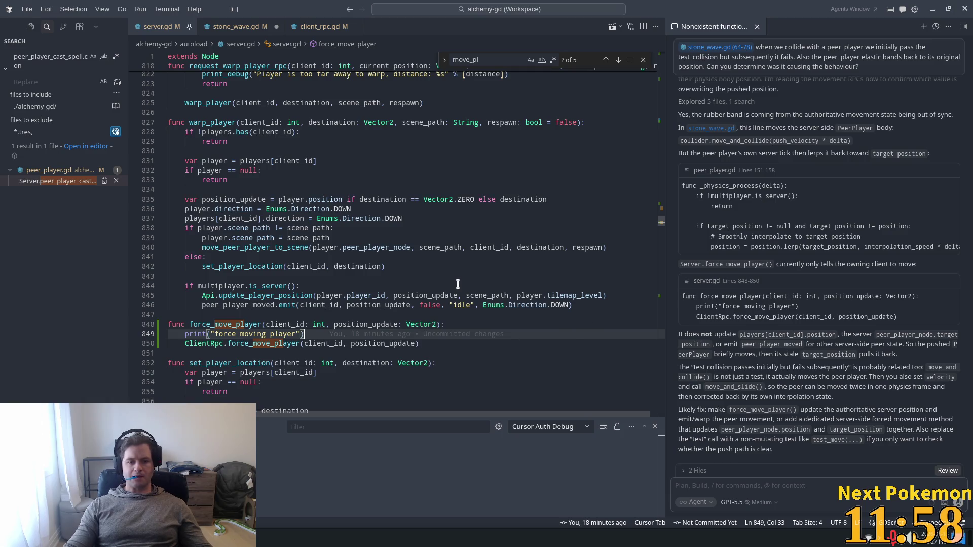
pyautogui.press('Return')
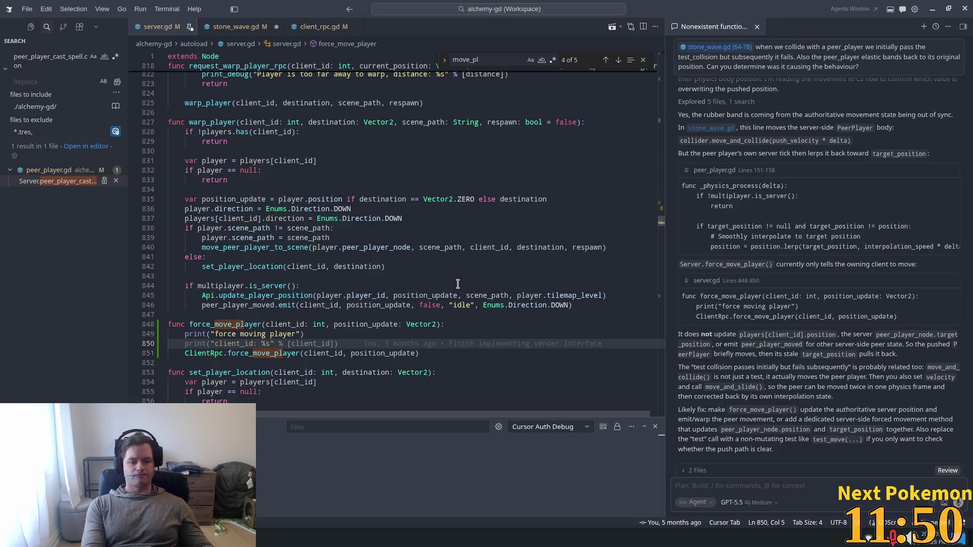
# Insert the suggested player lookup and position updates, and delete the direction assignment line
pyautogui.hotkey('shift', 'End')
pyautogui.write('var pl')
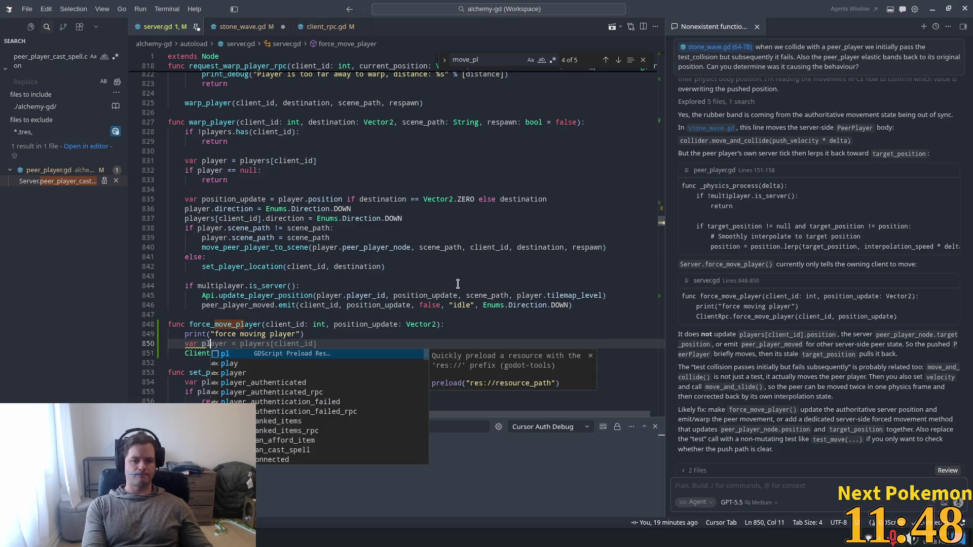
pyautogui.press('Tab')
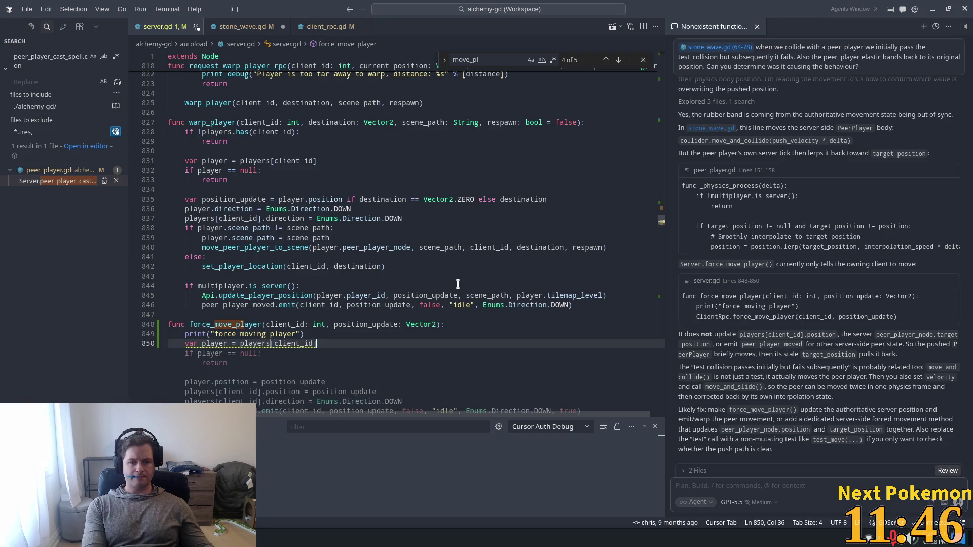
pyautogui.scroll(-3, 453, 282)
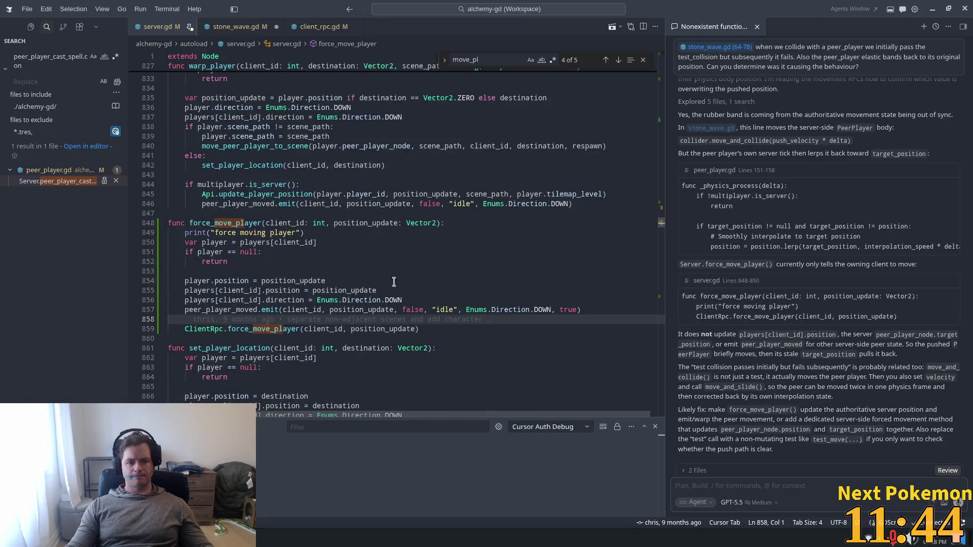
pyautogui.click(335, 278)
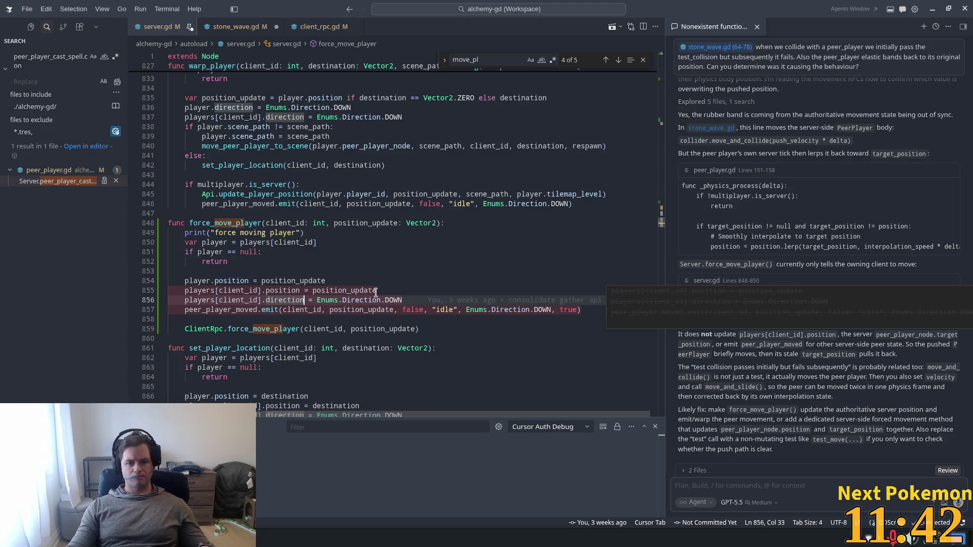
pyautogui.moveTo(426, 302); pyautogui.dragTo(146, 302)
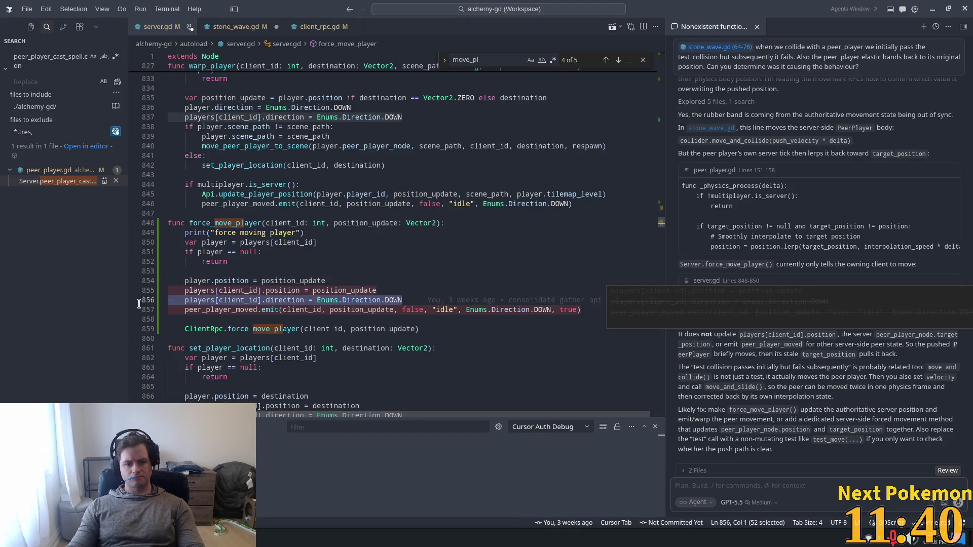
pyautogui.press('BackSpace')
pyautogui.press('BackSpace')
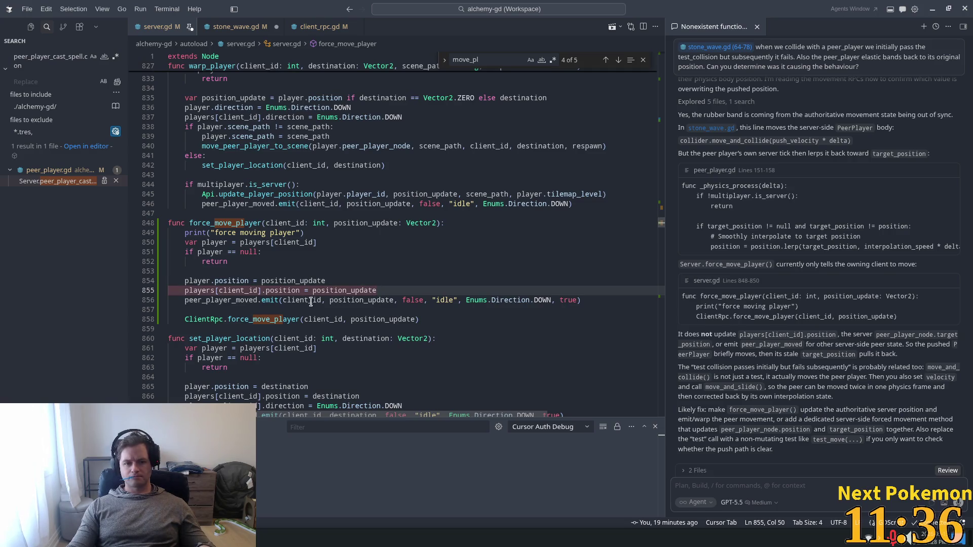
# Comment out the peer_player_moved emit line in force_move_player
pyautogui.click(247, 301)
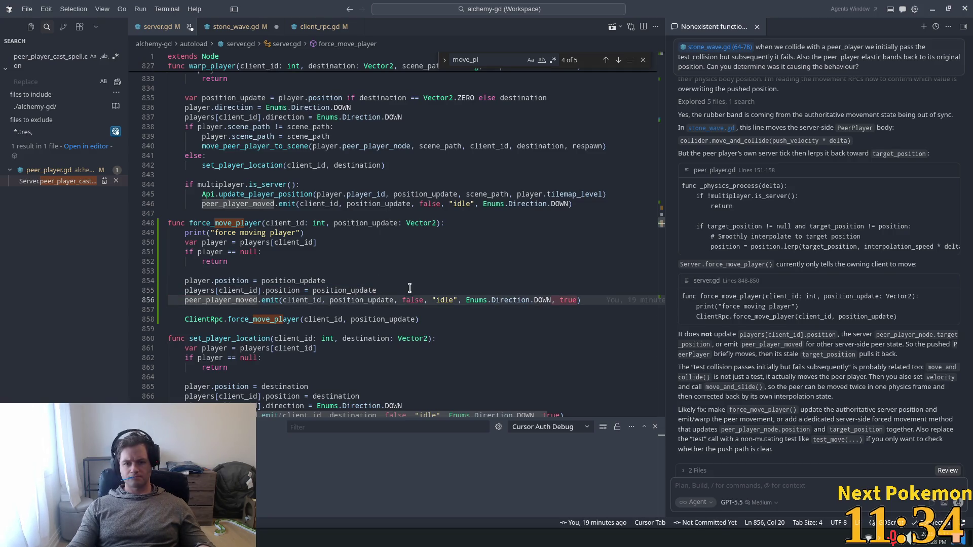
pyautogui.press('Up')
pyautogui.press('End')
pyautogui.moveTo(589, 301); pyautogui.dragTo(188, 301)
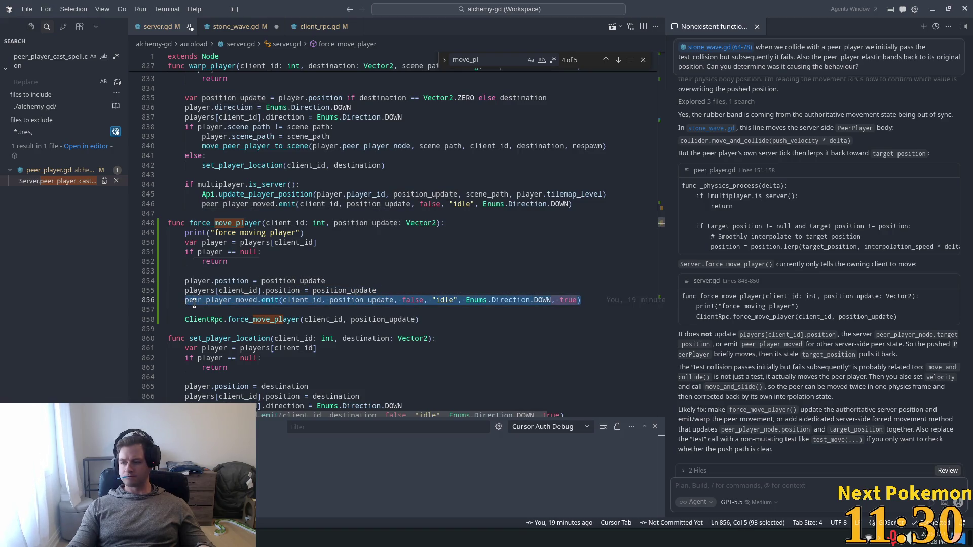
pyautogui.doubleClick(247, 300)
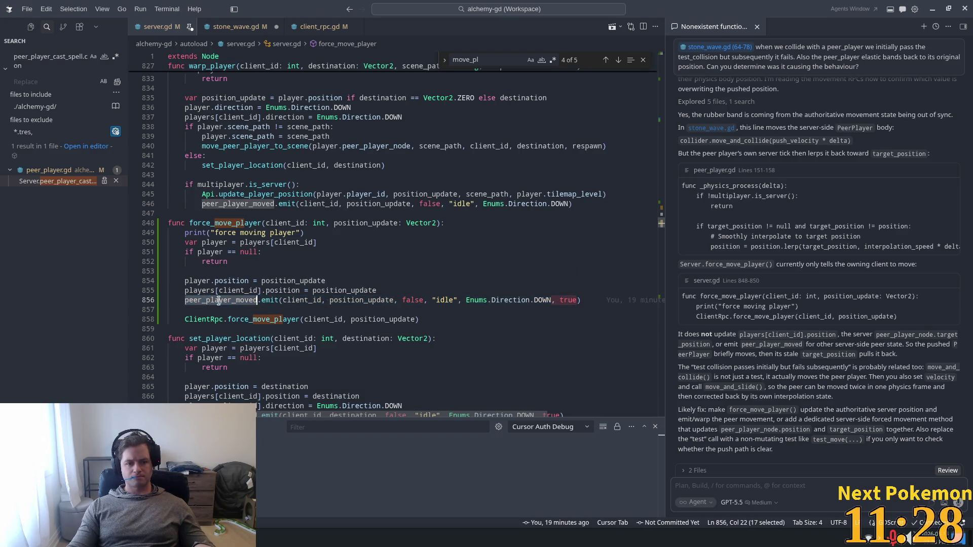
pyautogui.press('BackSpace')
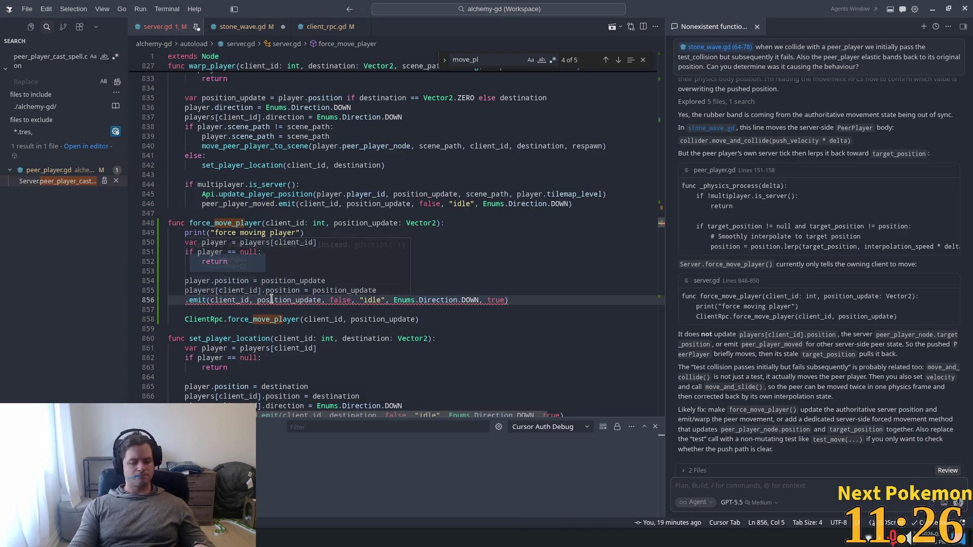
pyautogui.hotkey('ctrl', 'z')
pyautogui.hotkey('ctrl', '/')
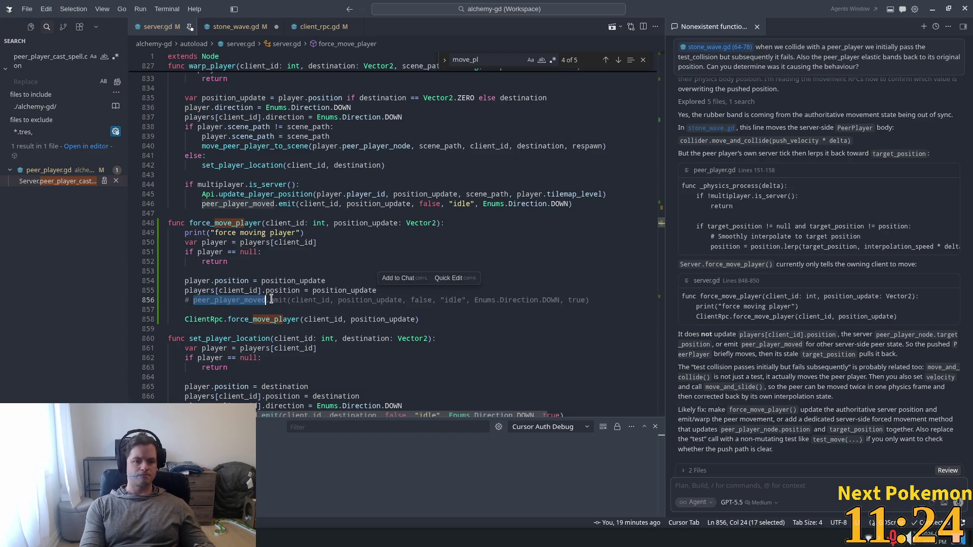
# Search the project for peer_player_moved and open _on_peer_player_moved in peer_player.gd
pyautogui.hotkey('ctrl', 'shift', 'f')
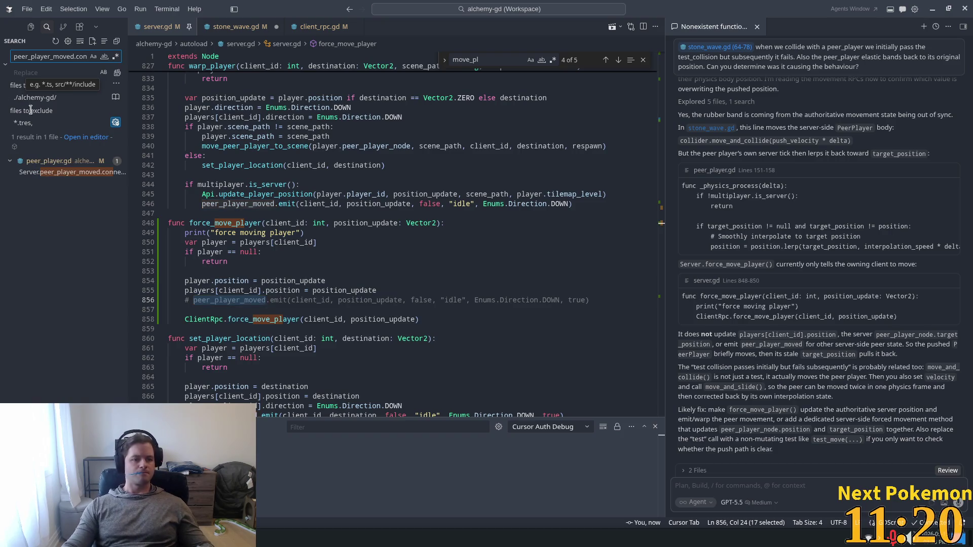
pyautogui.click(57, 172)
pyautogui.keyDown('ctrl'); pyautogui.click(365, 239); pyautogui.keyUp('ctrl')
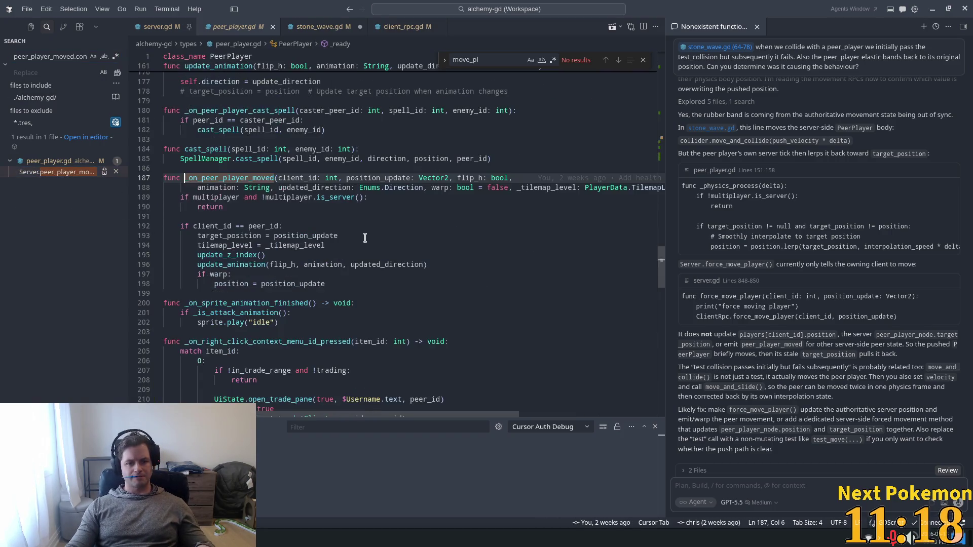
# Inspect target_position in the client_id branch of _on_peer_player_moved, then return to server.gd
pyautogui.moveTo(388, 262)
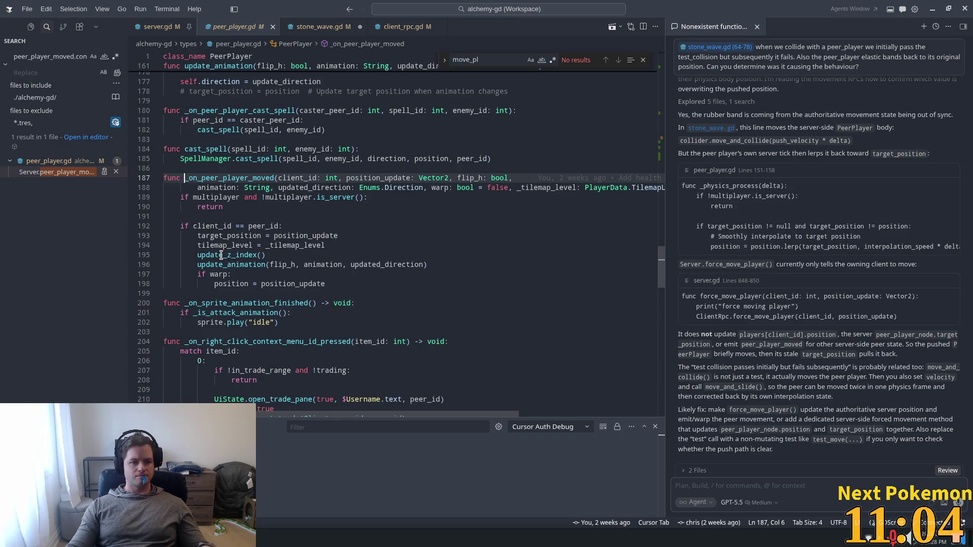
pyautogui.doubleClick(224, 236)
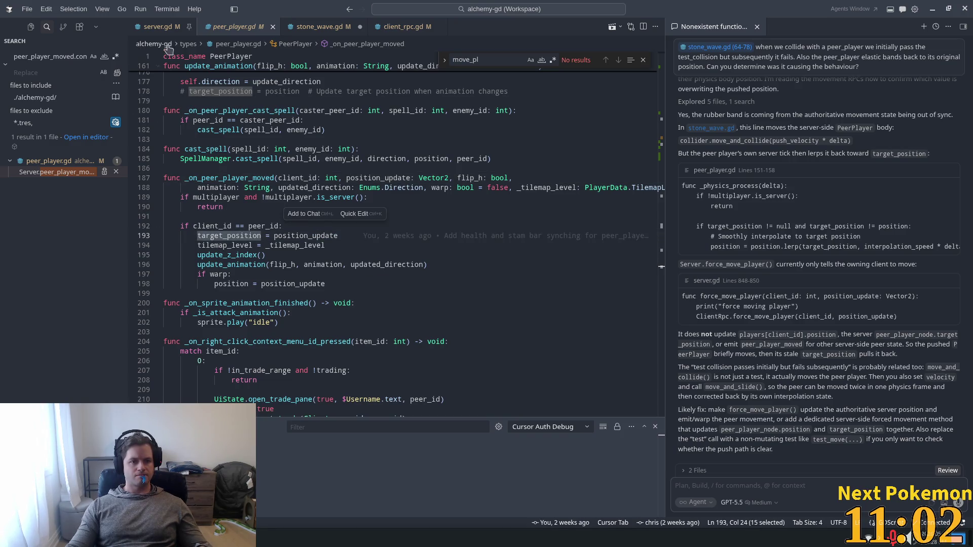
pyautogui.click(161, 27)
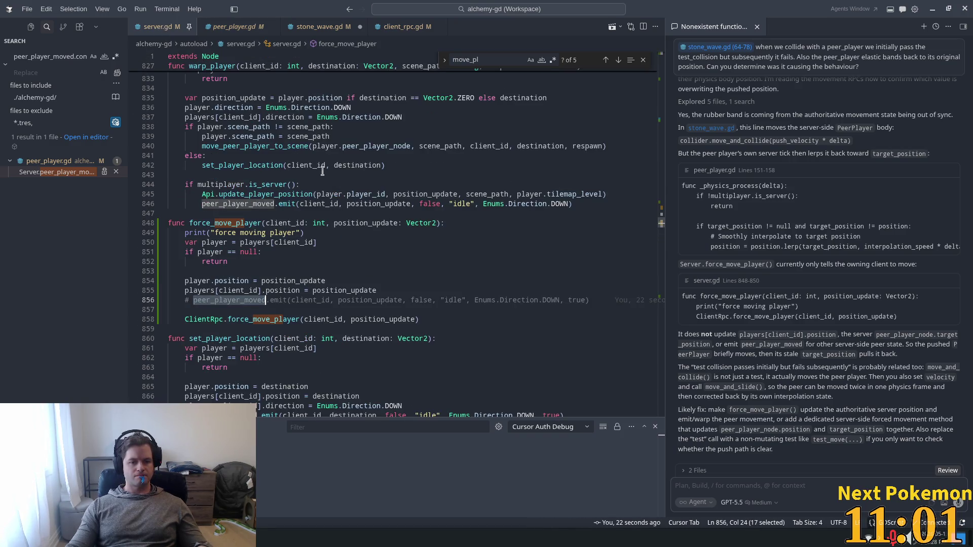
# Open a new line after line 855's position assignment in force_move_player
pyautogui.click(379, 291)
pyautogui.press('Return')
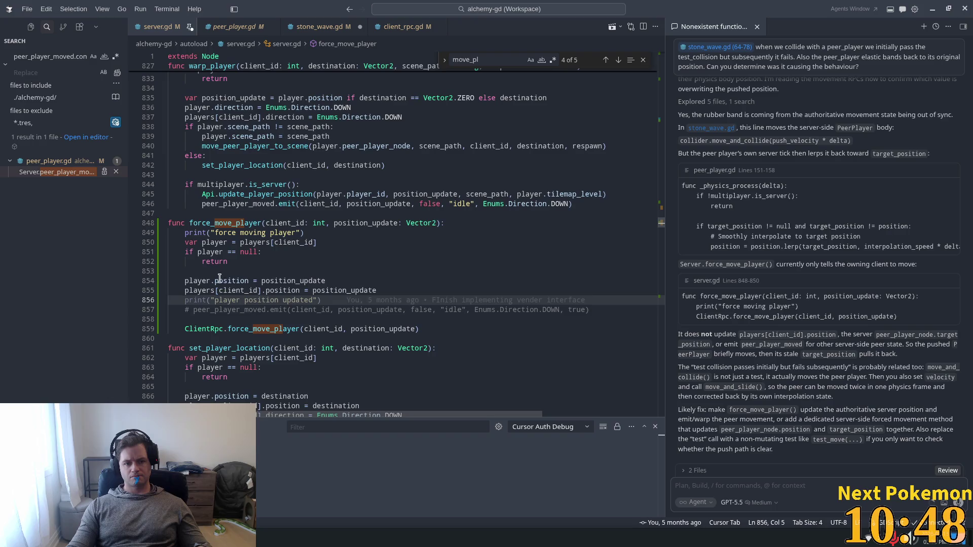
pyautogui.moveTo(261, 293)
pyautogui.mouseDown()
pyautogui.moveTo(184, 291)
pyautogui.moveTo(210, 281)
pyautogui.moveTo(194, 282)
pyautogui.mouseUp()
pyautogui.write('players[client_id]')
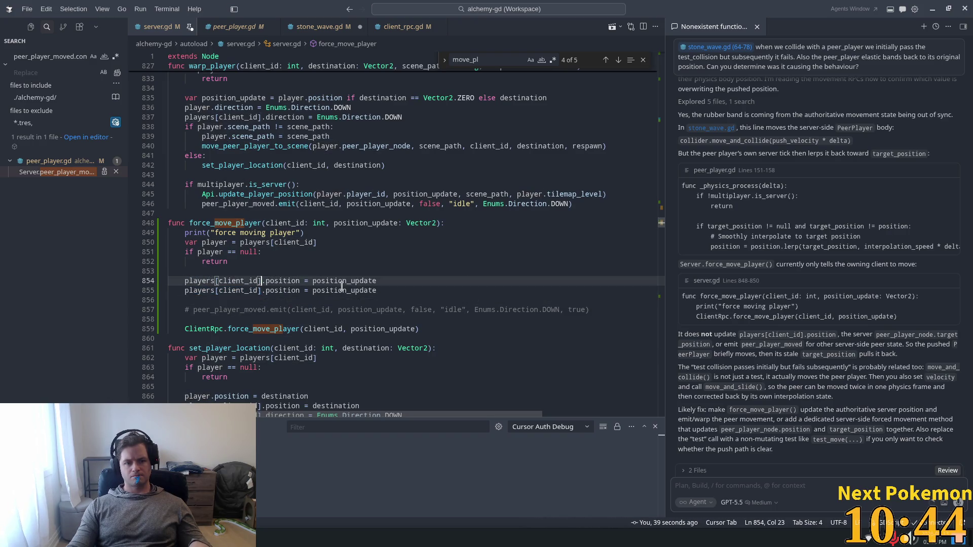
pyautogui.press('Up')
pyautogui.hotkey('ctrl', 'z')
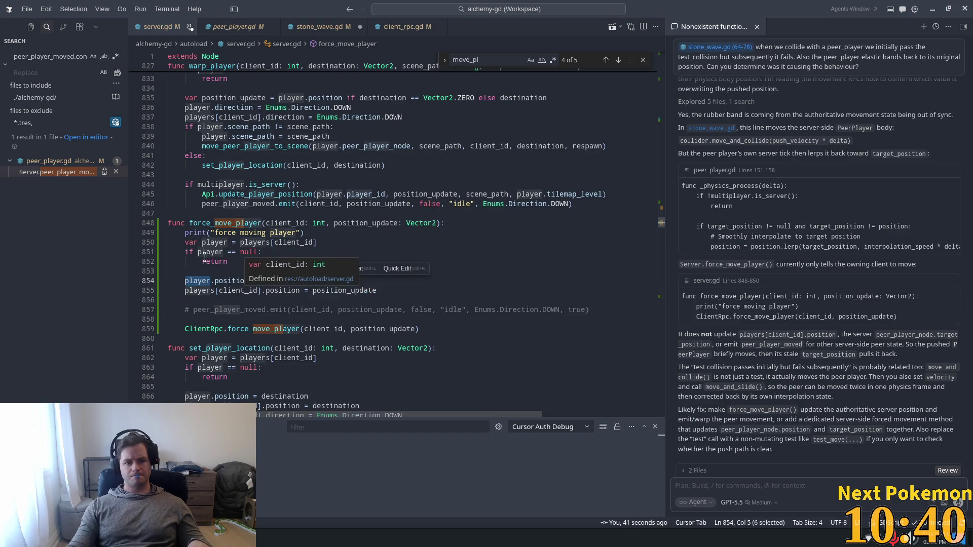
pyautogui.click(315, 242)
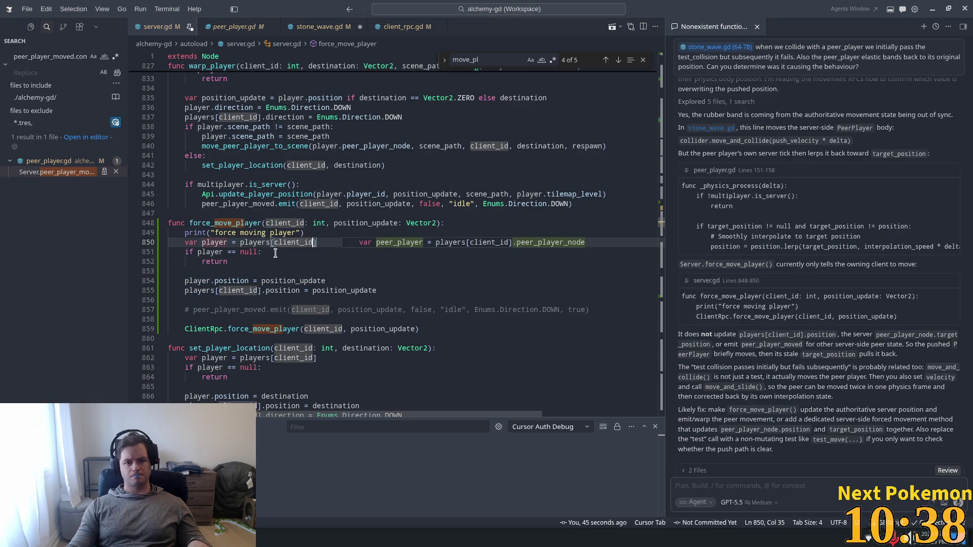
pyautogui.press('Down')
pyautogui.press('Down')
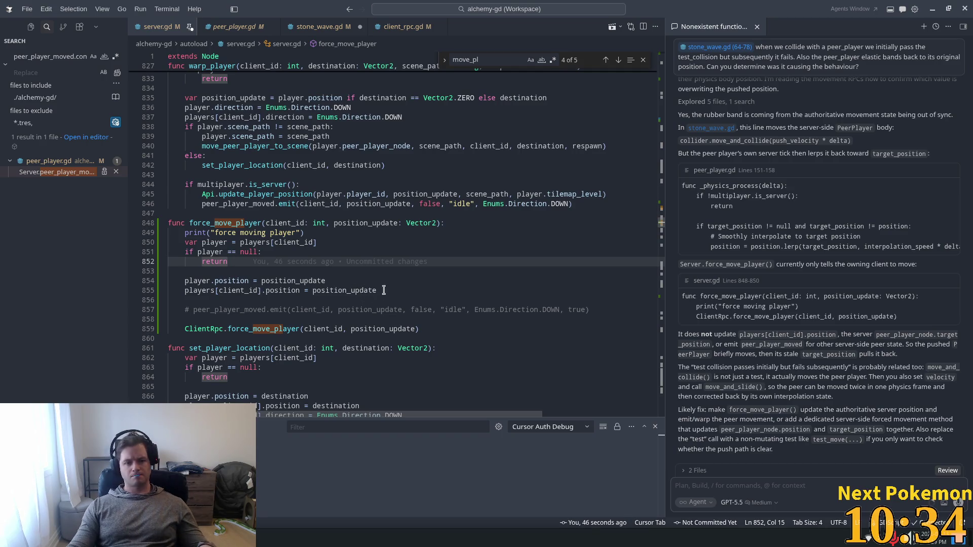
# Write a player.target_position assignment to the new position using the suggested completion
pyautogui.moveTo(378, 290); pyautogui.dragTo(185, 291)
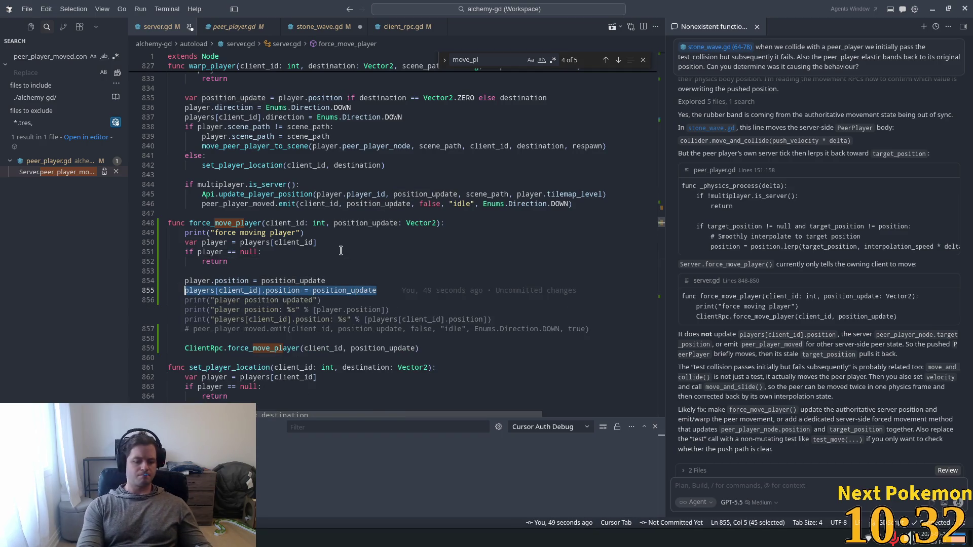
pyautogui.write('player')
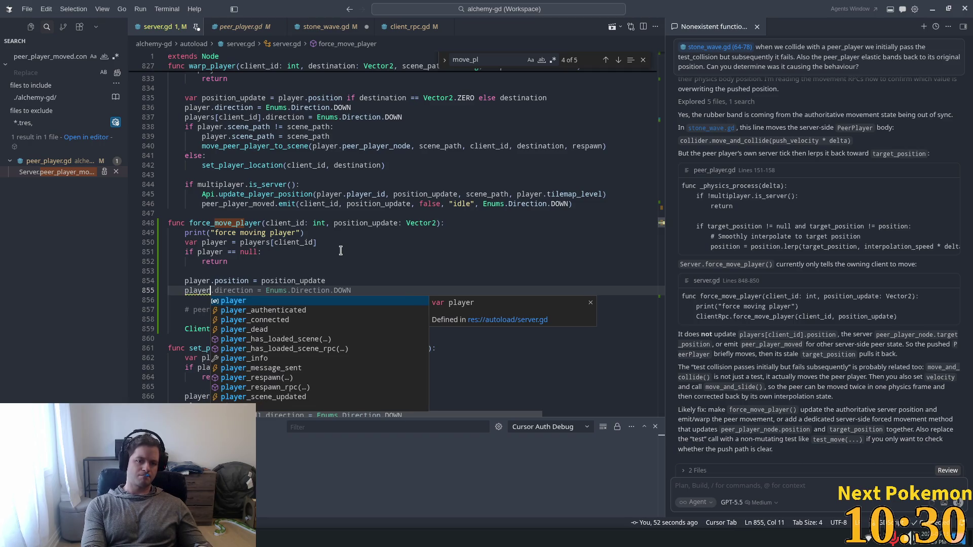
pyautogui.press('BackSpace')
pyautogui.press('BackSpace')
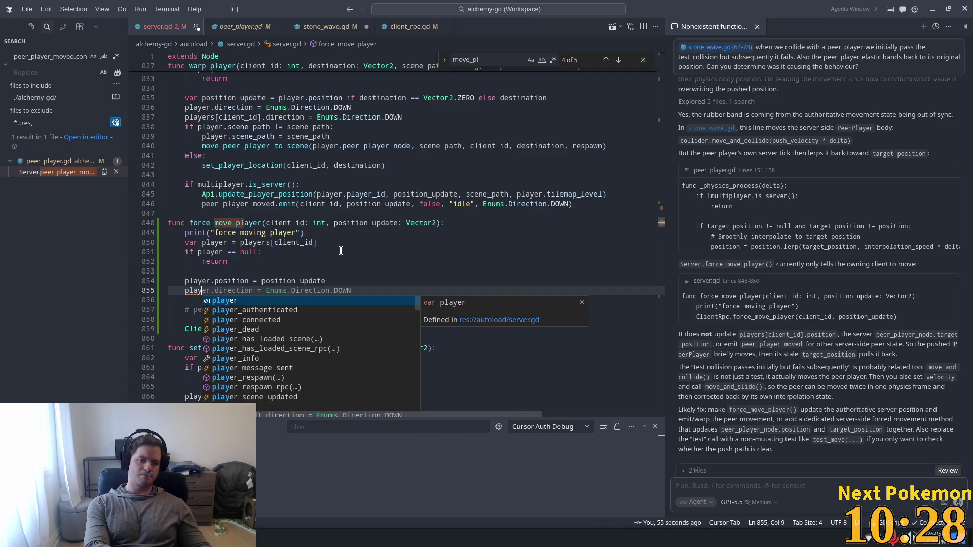
pyautogui.write('er.')
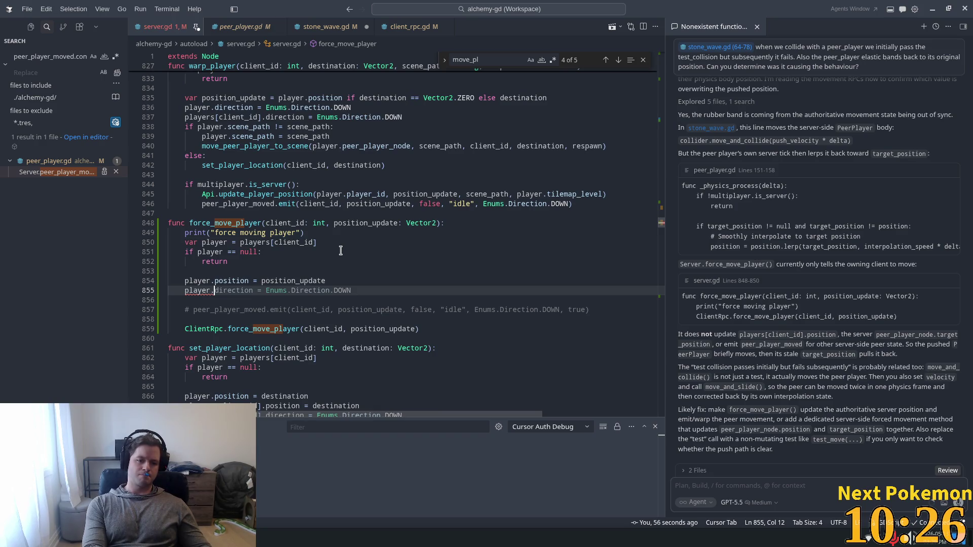
pyautogui.write('ta')
pyautogui.press('Tab')
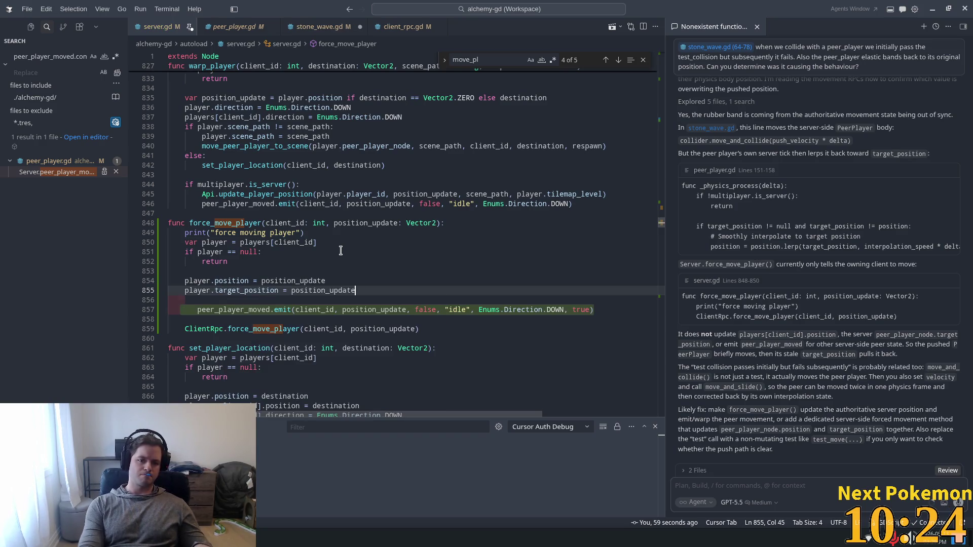
pyautogui.press('Left')
pyautogui.press('Left')
pyautogui.press('Left')
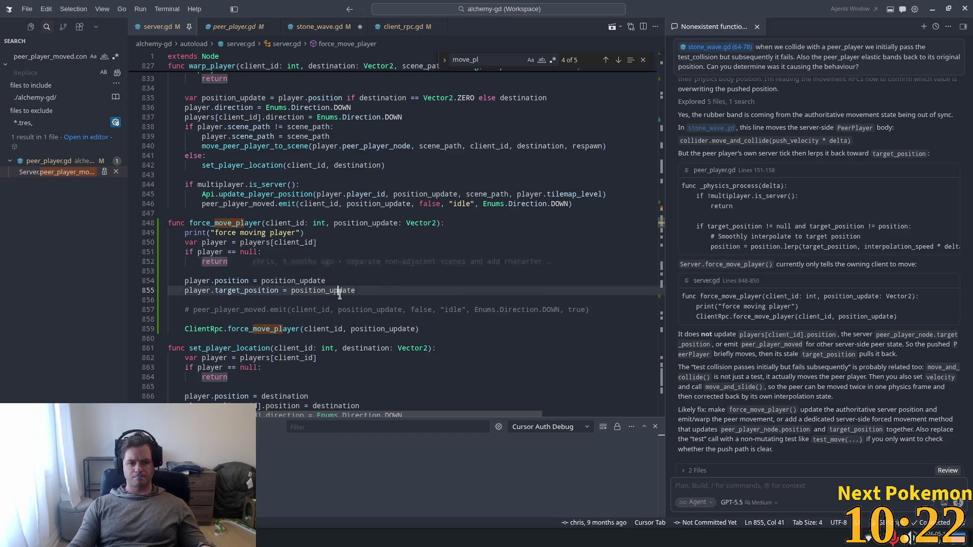
# Delete the commented-out emit line and relaunch the game from Godot with F5
pyautogui.click(398, 261)
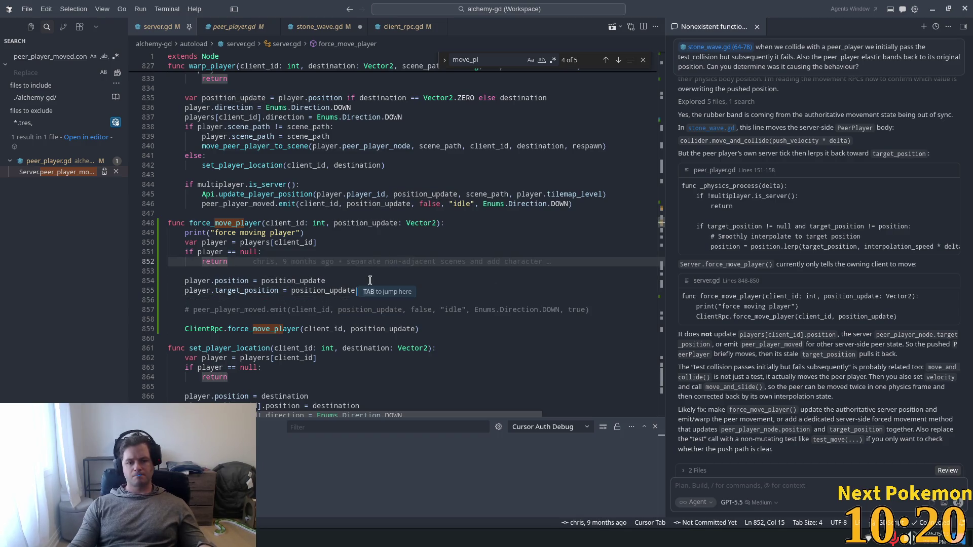
pyautogui.press('Tab')
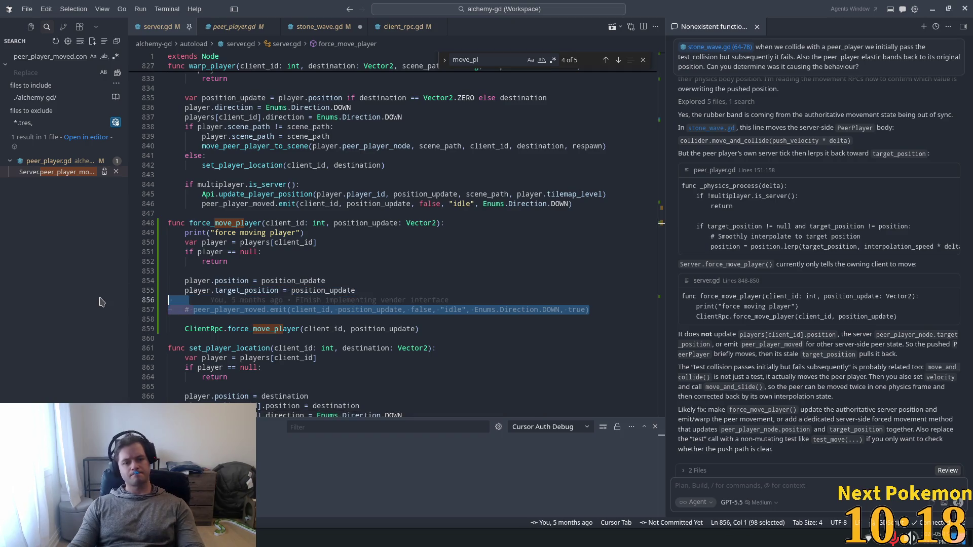
pyautogui.press('Tab')
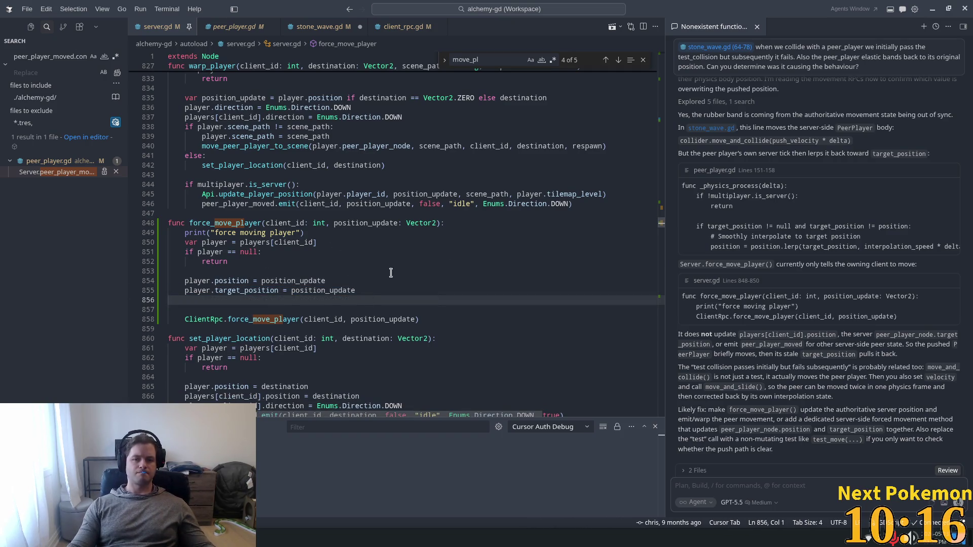
pyautogui.hotkey('alt', 'Tab')
pyautogui.press('F5')
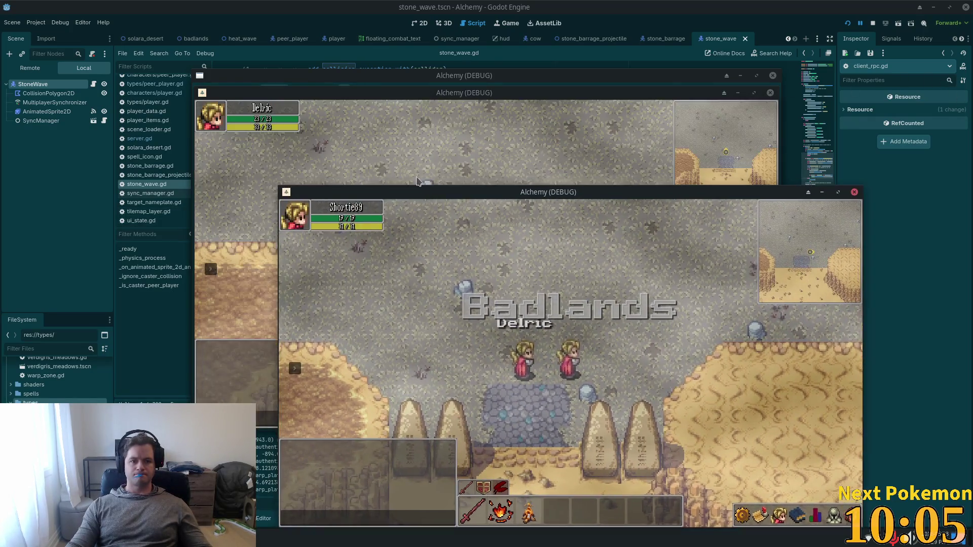
# Bring Delric's game window forward to attempt a push, which halts at server.gd:855
pyautogui.click(417, 181)
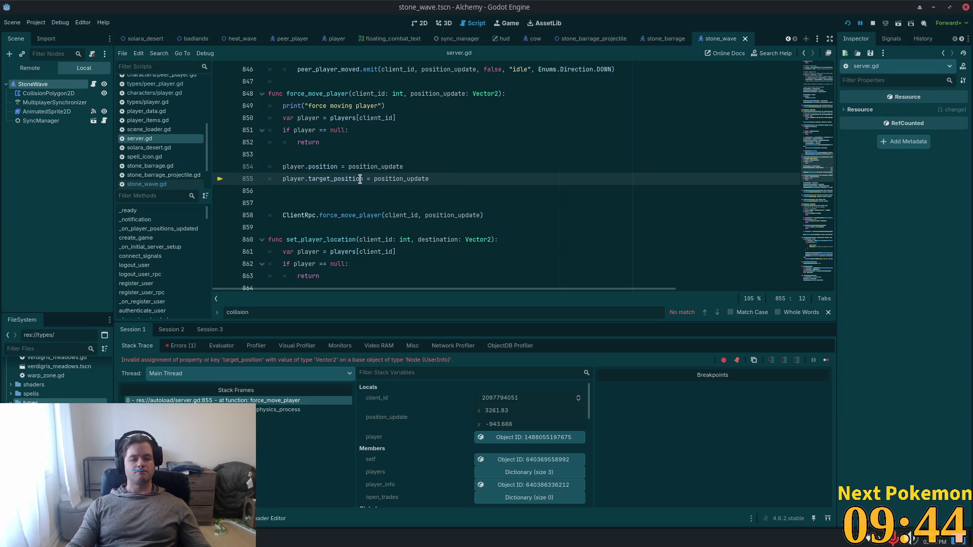
# Check target_position in peer_player.gd, then change line 855 to player.peer_player_node.target_position
pyautogui.hotkey('alt', 'Tab')
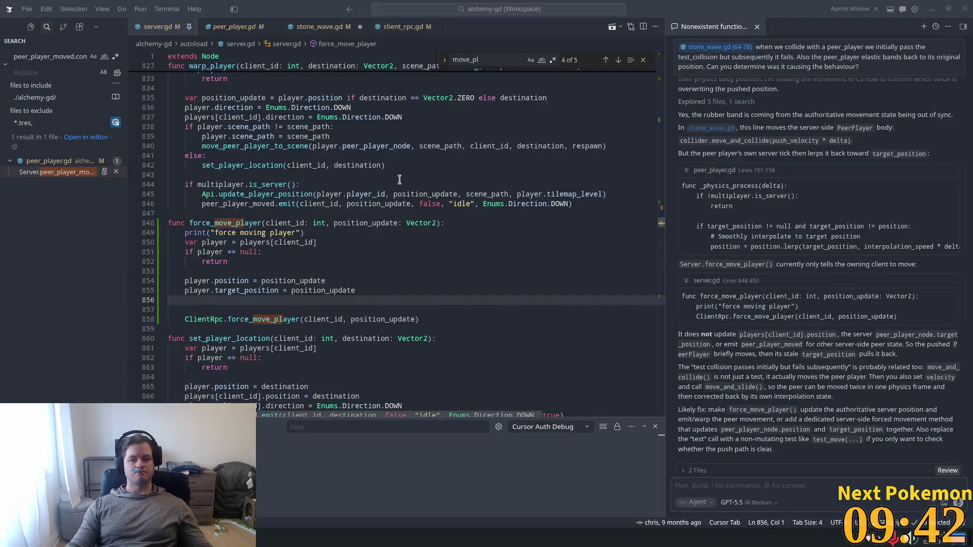
pyautogui.doubleClick(752, 228)
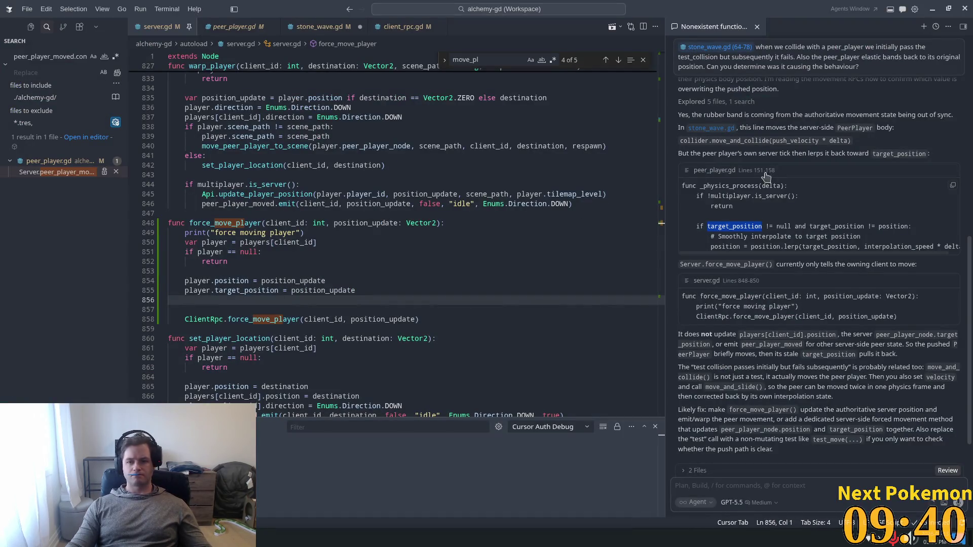
pyautogui.click(722, 169)
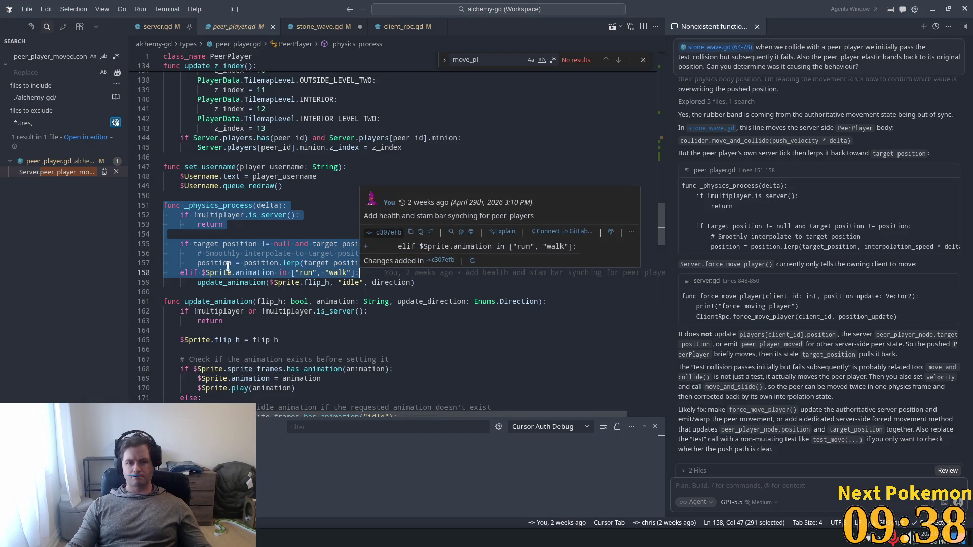
pyautogui.doubleClick(243, 245)
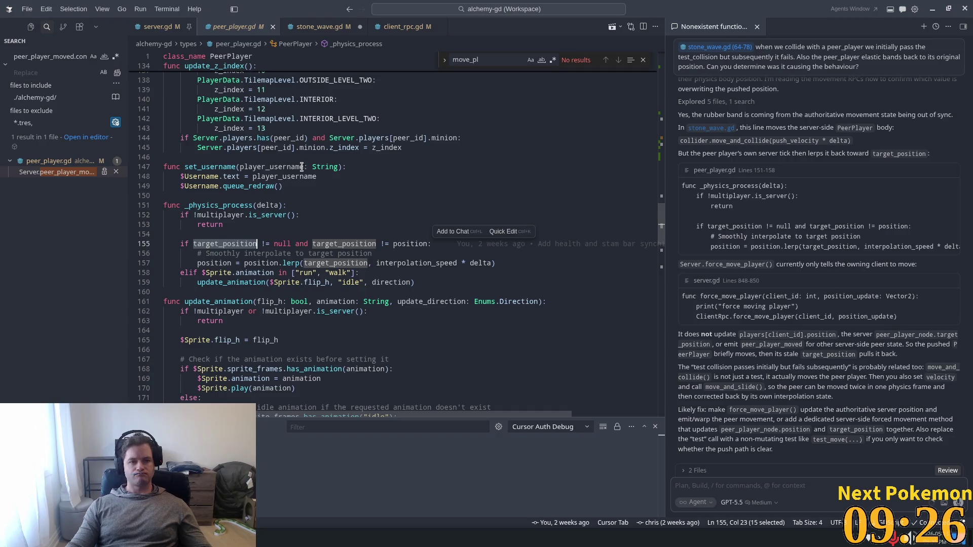
pyautogui.click(158, 26)
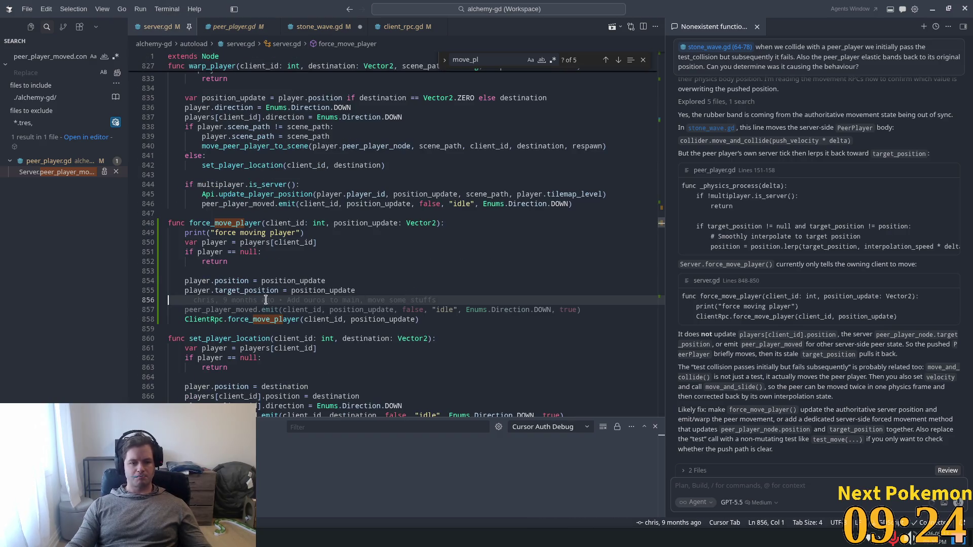
pyautogui.click(216, 291)
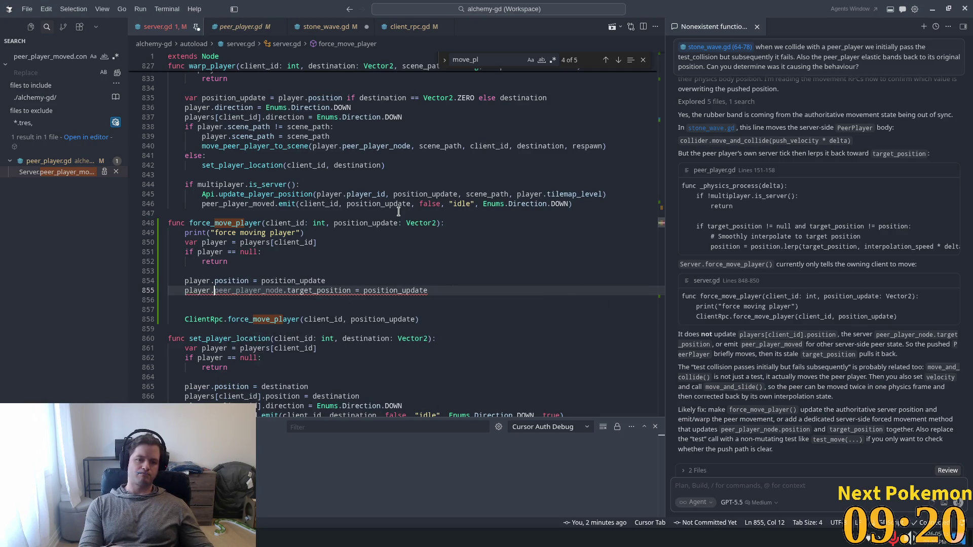
pyautogui.press('Tab')
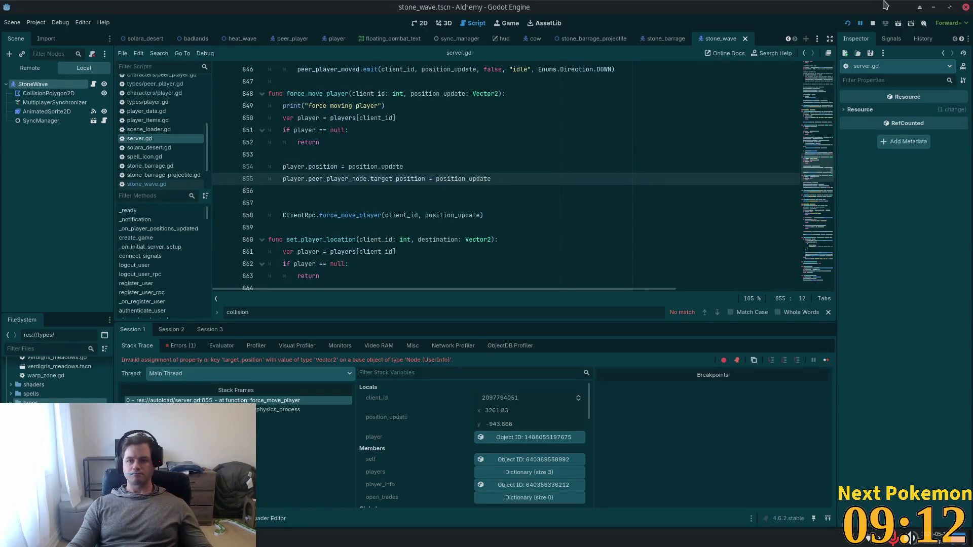
# Restart the game, walking Delric up-left and Shortie89 up in the other client
pyautogui.press('F5')
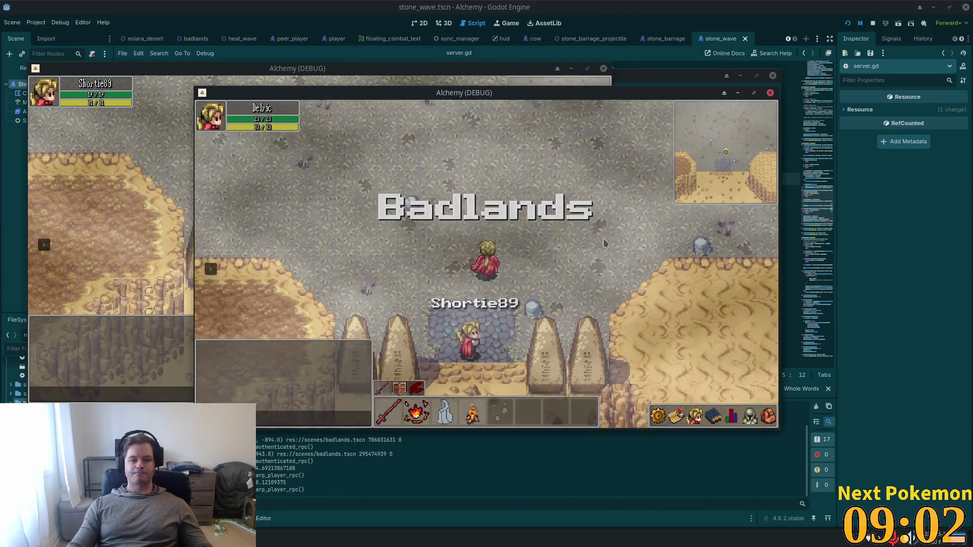
pyautogui.press('a')
pyautogui.hotkey('alt', 'Tab')
pyautogui.press('w')
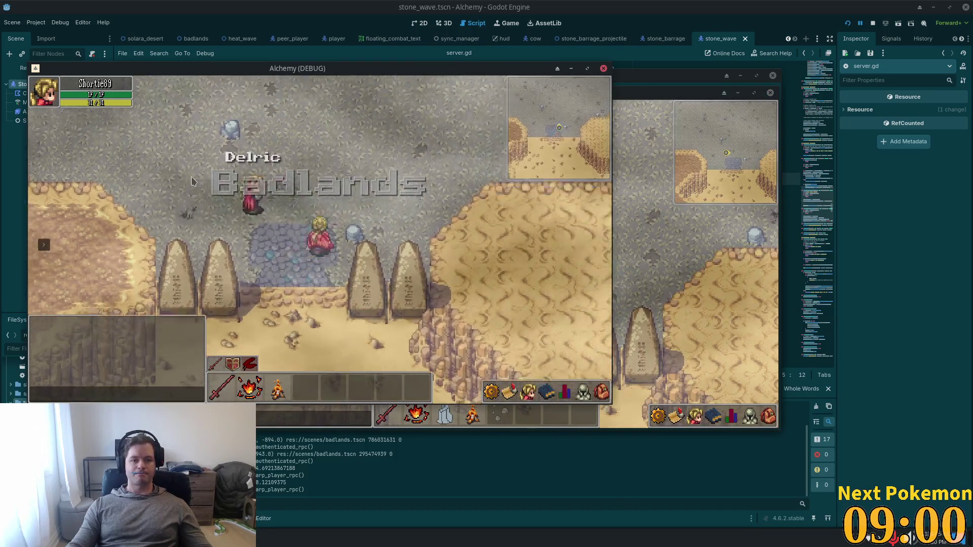
pyautogui.click(694, 247)
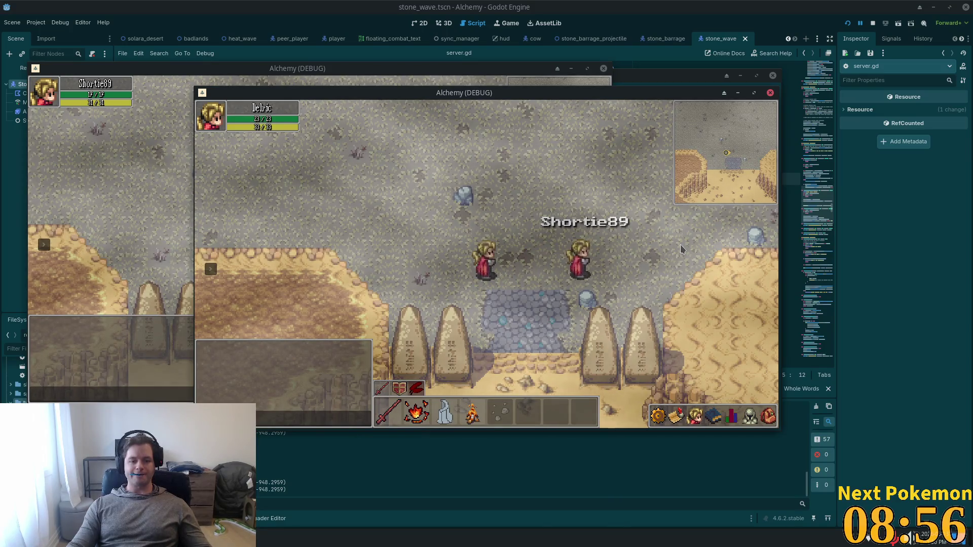
# Walk Delric into Shortie89 from several directions to test the push
pyautogui.press('d')
pyautogui.press('s')
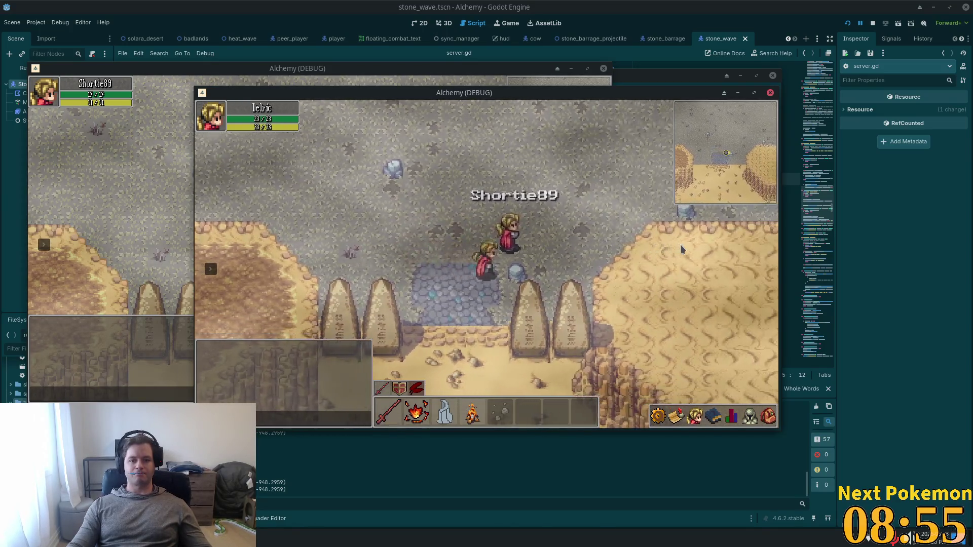
pyautogui.press('w')
pyautogui.press('d')
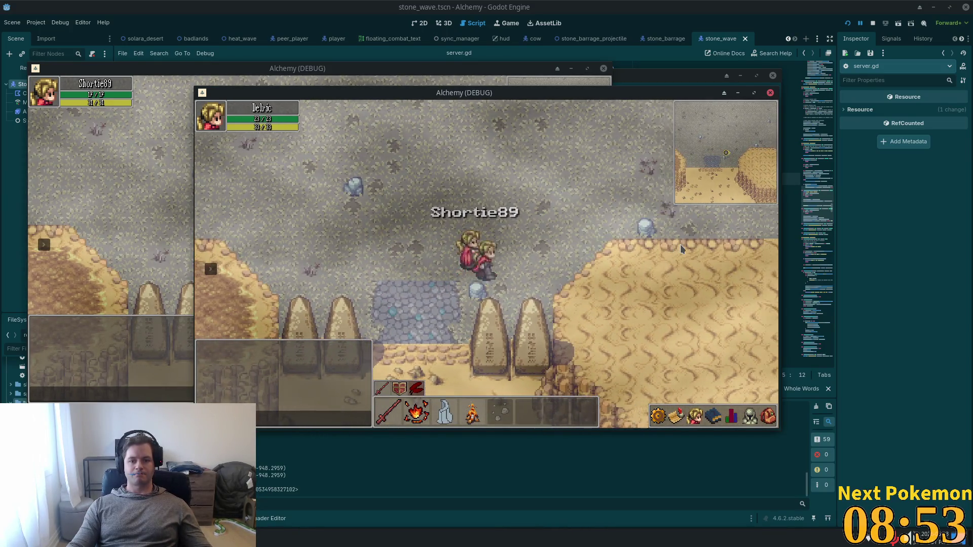
pyautogui.press('d')
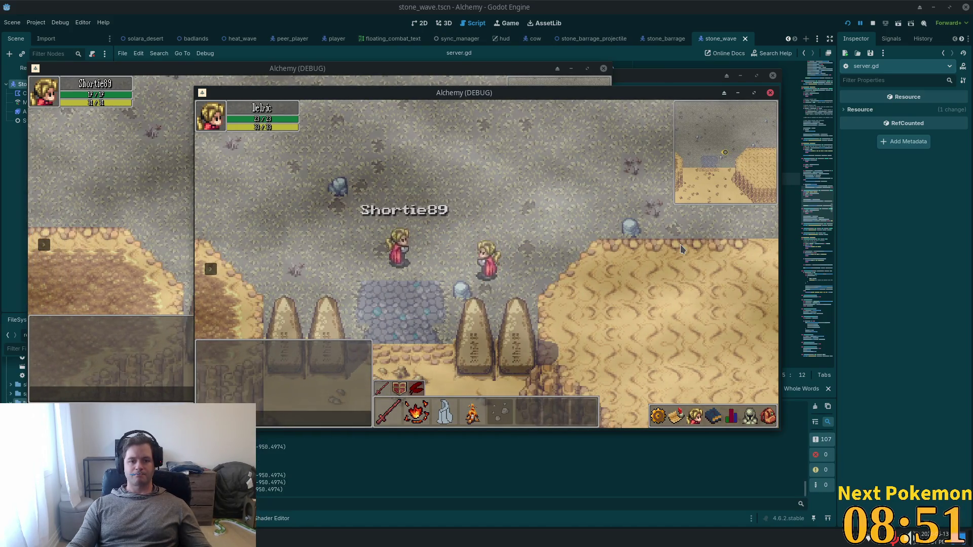
pyautogui.press('a')
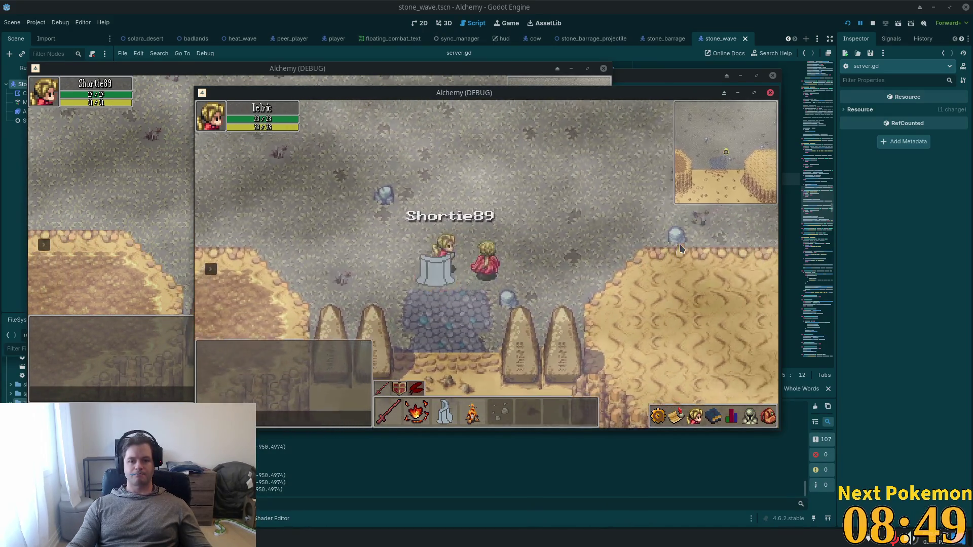
pyautogui.press('w')
pyautogui.press('d')
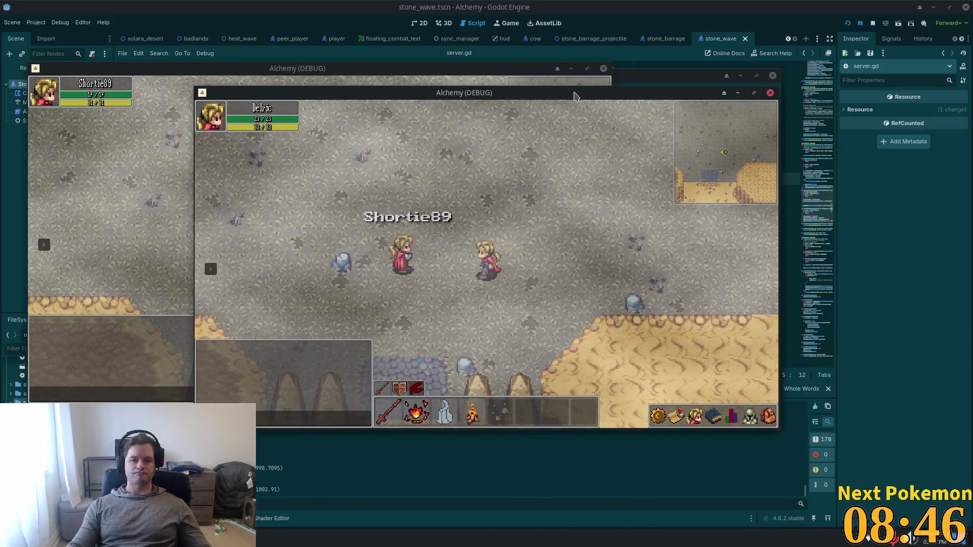
# Move Delric's game window aside and bring Shortie89's client to the front
pyautogui.moveTo(576, 93); pyautogui.dragTo(790, 137)
pyautogui.press('a')
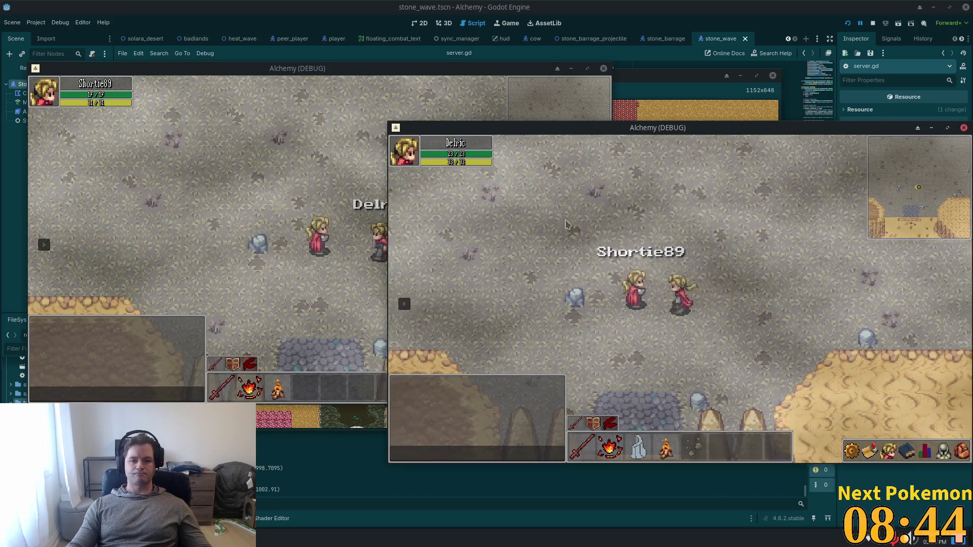
pyautogui.click(370, 188)
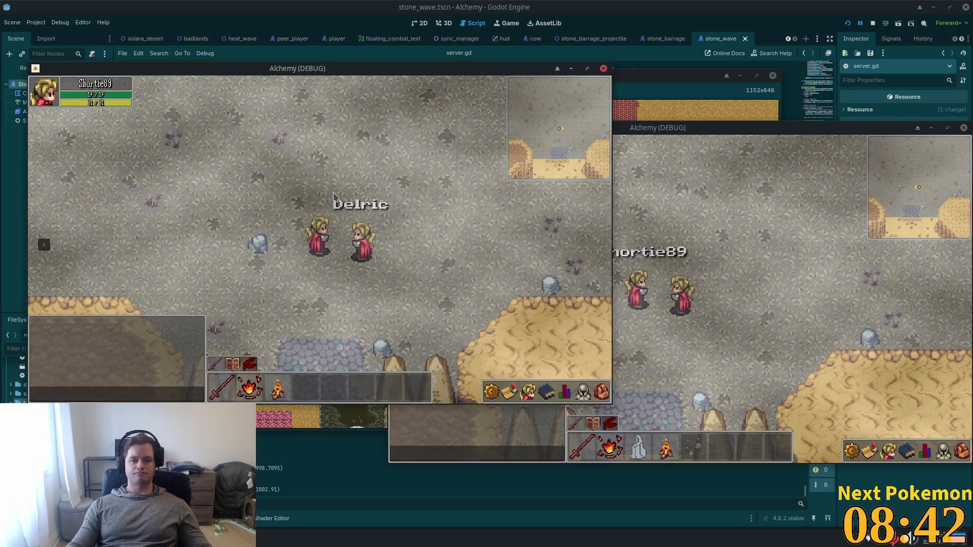
pyautogui.click(400, 190)
pyautogui.click(367, 186)
# Bump Shortie89 against Delric while alternating between both Alchemy (DEBUG) clients, then return to the editor
pyautogui.press('d')
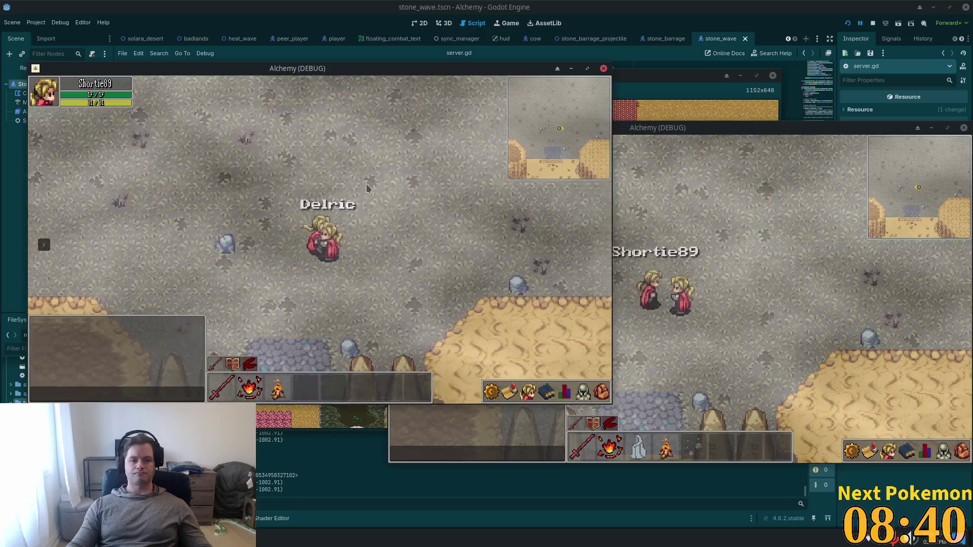
pyautogui.press('a')
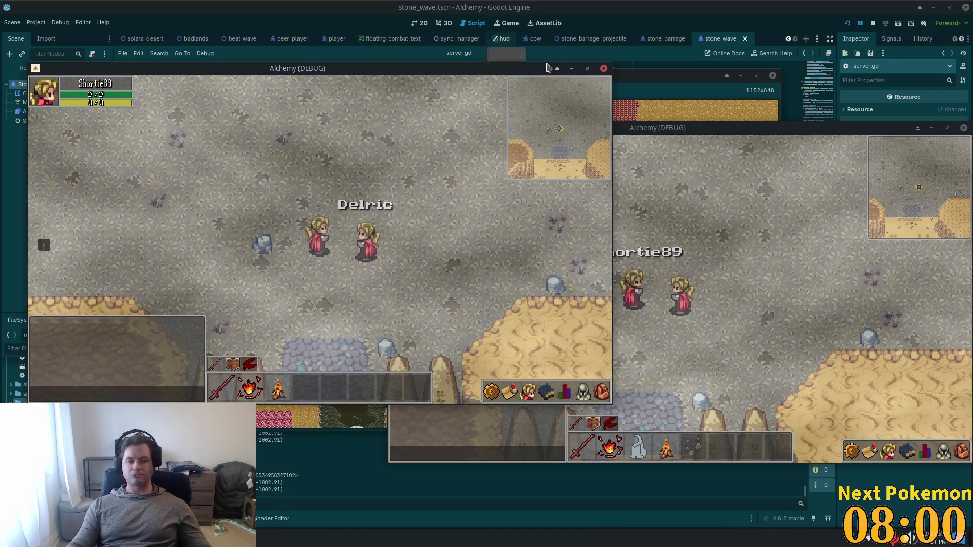
pyautogui.click(717, 222)
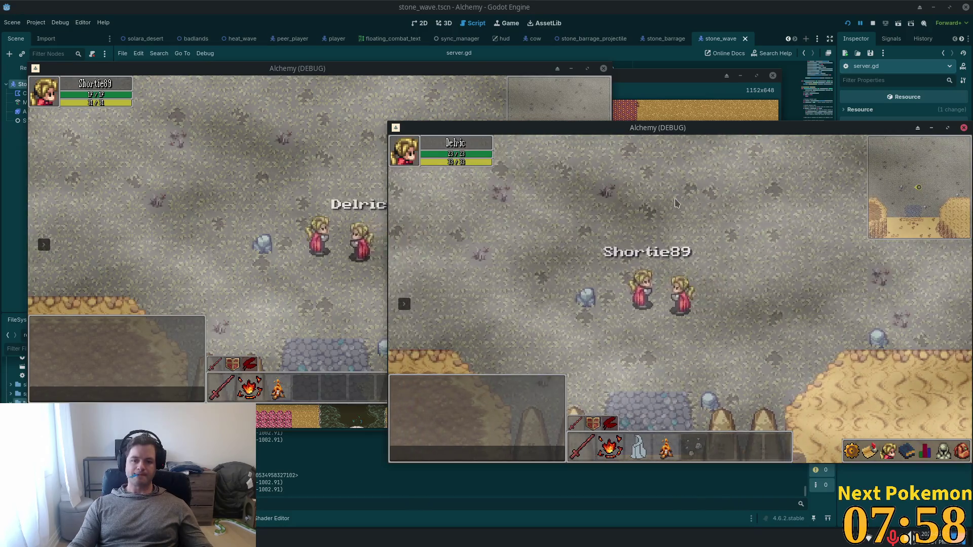
pyautogui.click(343, 184)
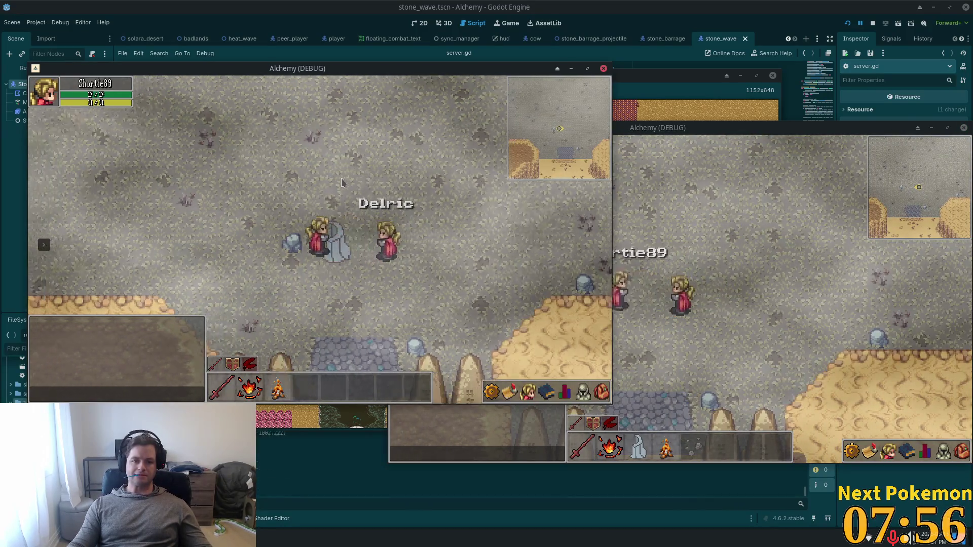
pyautogui.click(628, 238)
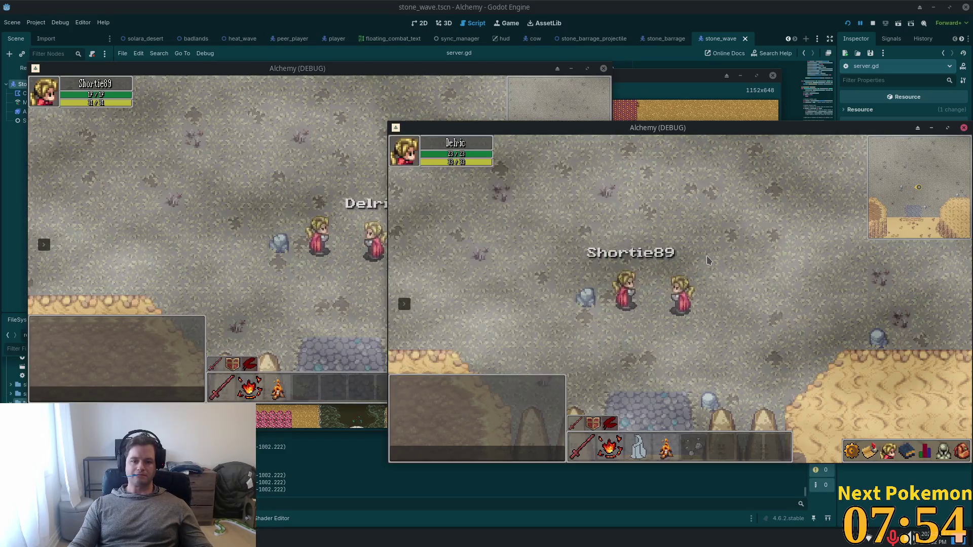
pyautogui.click(321, 184)
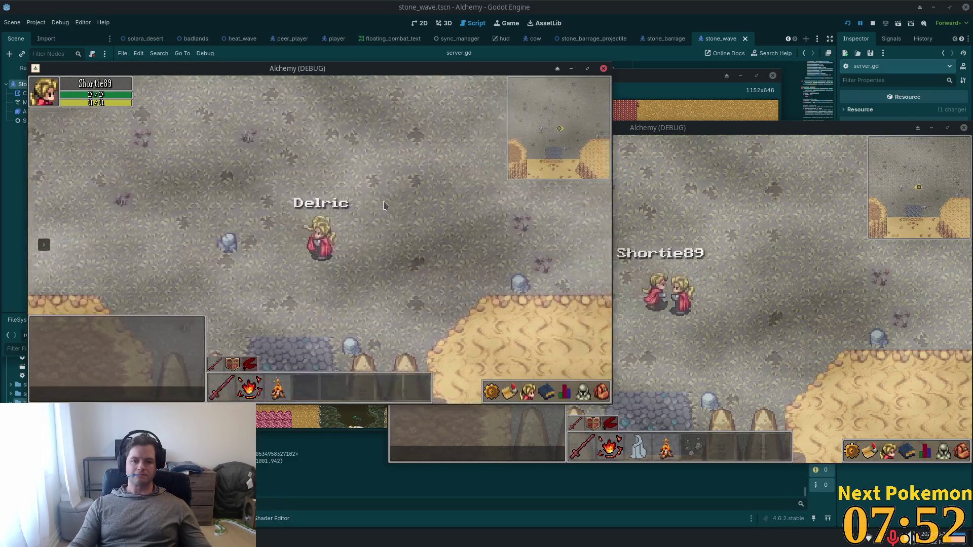
pyautogui.click(716, 279)
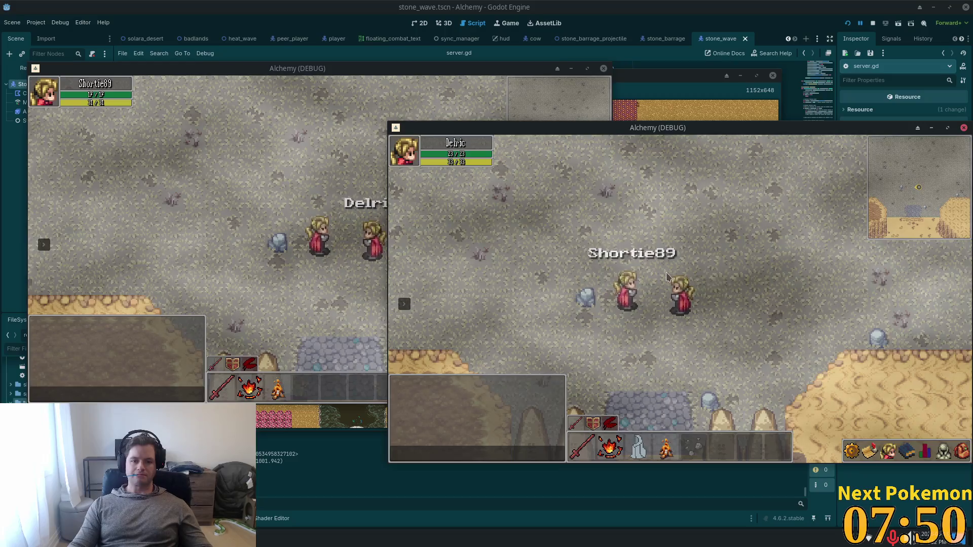
pyautogui.click(332, 196)
pyautogui.press('d')
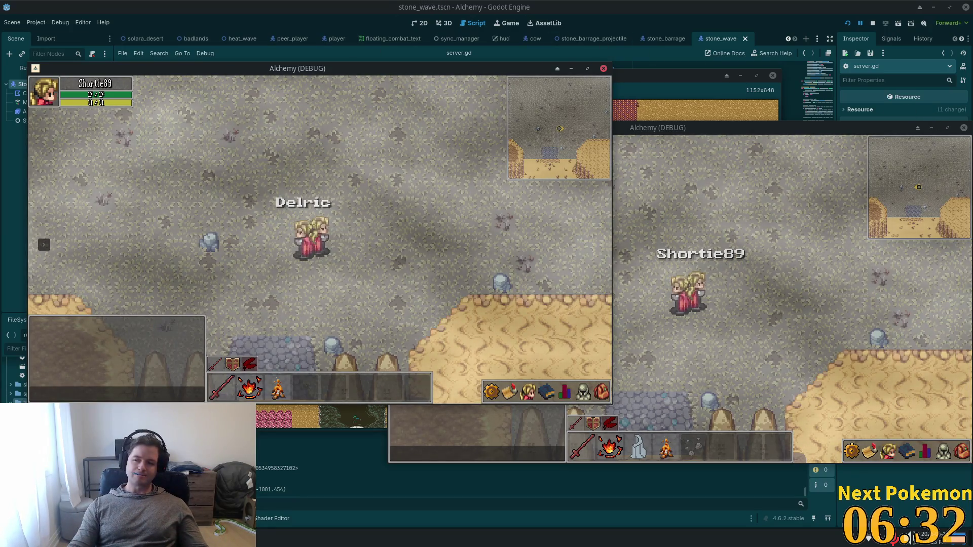
pyautogui.click(677, 59)
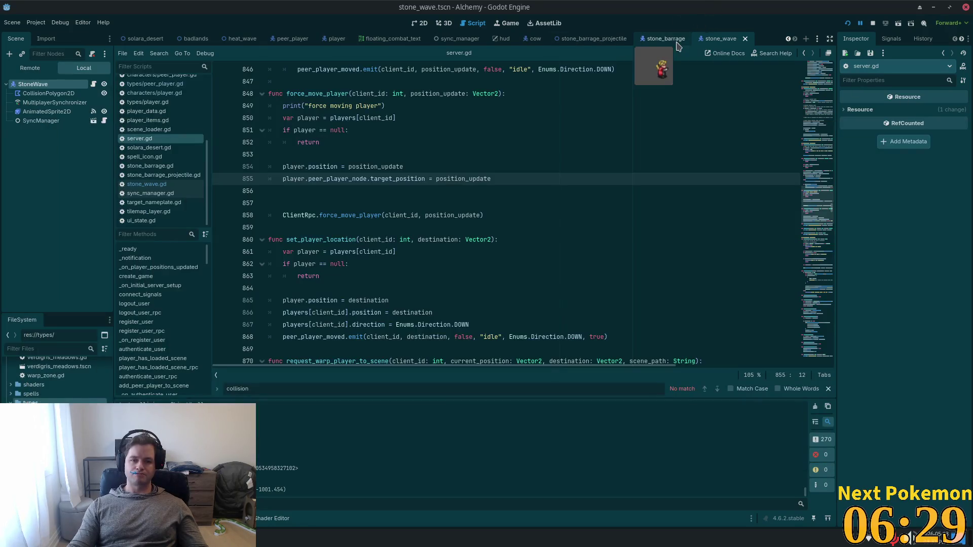
# Delete empty line 856 in force_move_player and run the project with two debug clients
pyautogui.click(317, 189)
pyautogui.press('BackSpace')
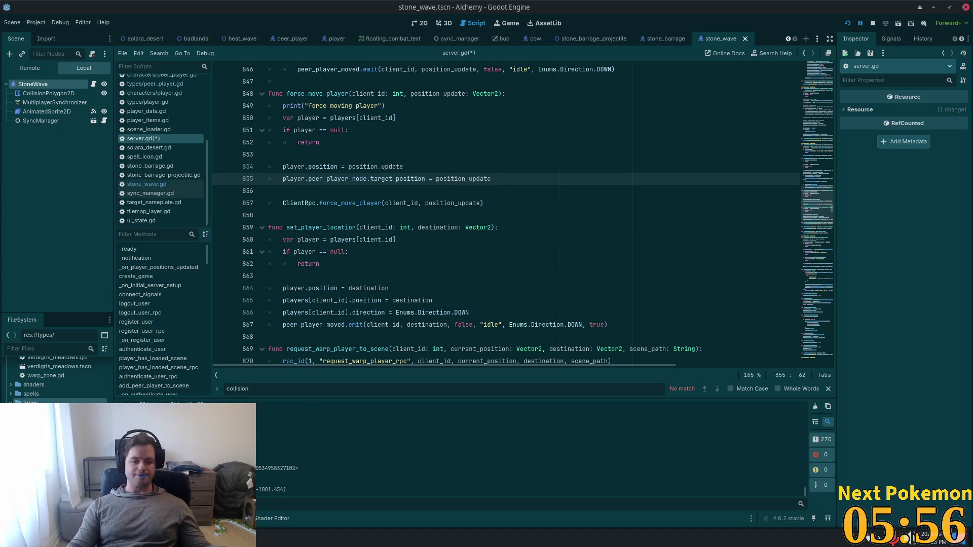
pyautogui.click(278, 477)
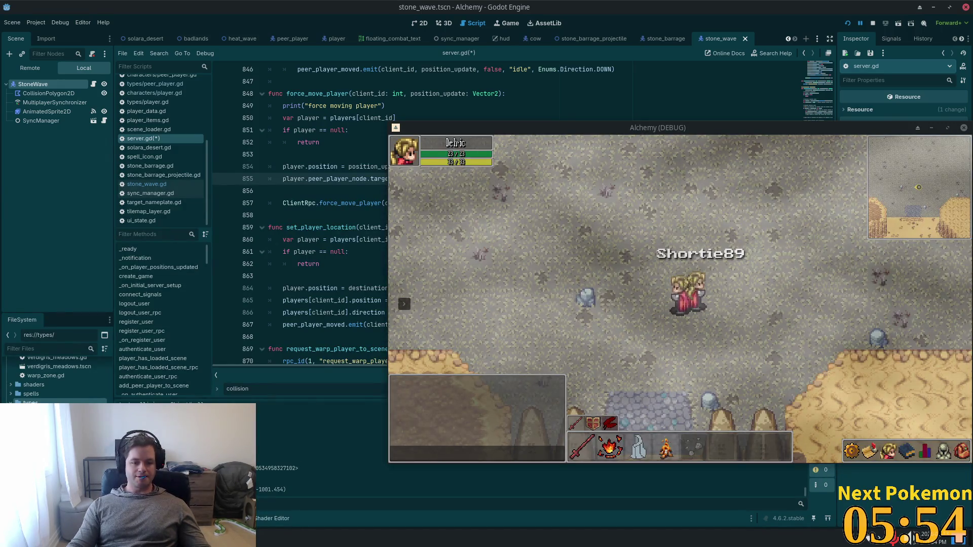
# Walk both clients' characters left, then move the left client's character past the other player
pyautogui.click(277, 499)
pyautogui.press('a')
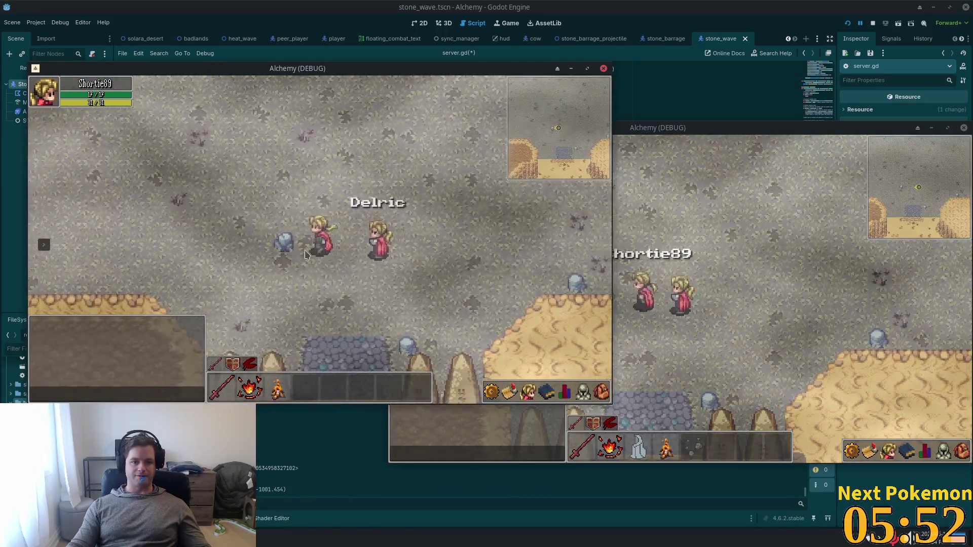
pyautogui.hotkey('alt', 'Tab')
pyautogui.press('a')
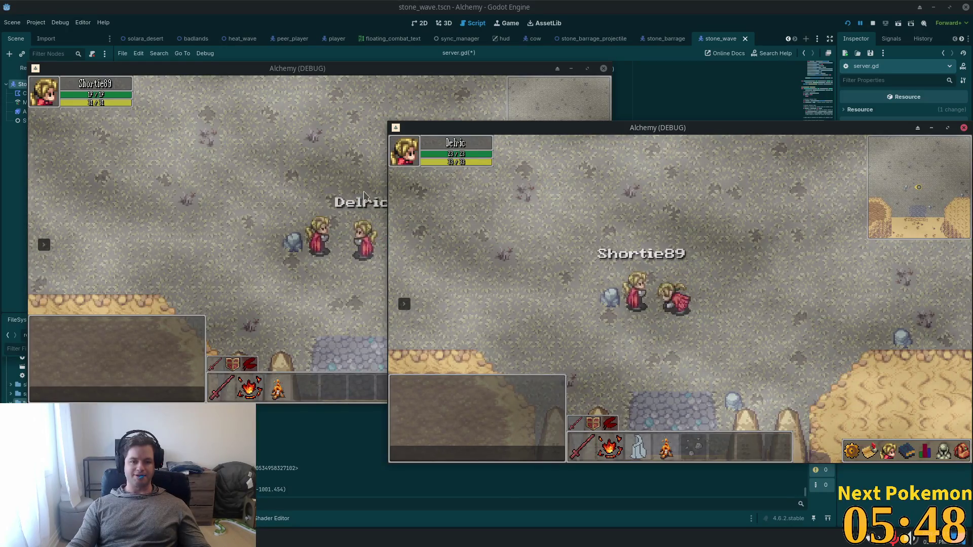
pyautogui.click(385, 234)
pyautogui.press('d')
pyautogui.press('a')
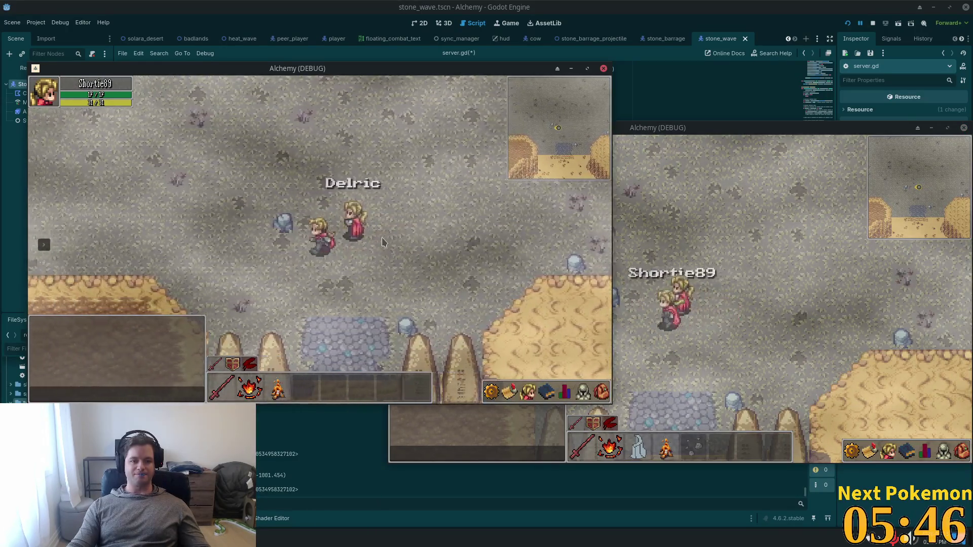
# Walk the left client's character right into the other player and back away
pyautogui.click(766, 287)
pyautogui.click(287, 260)
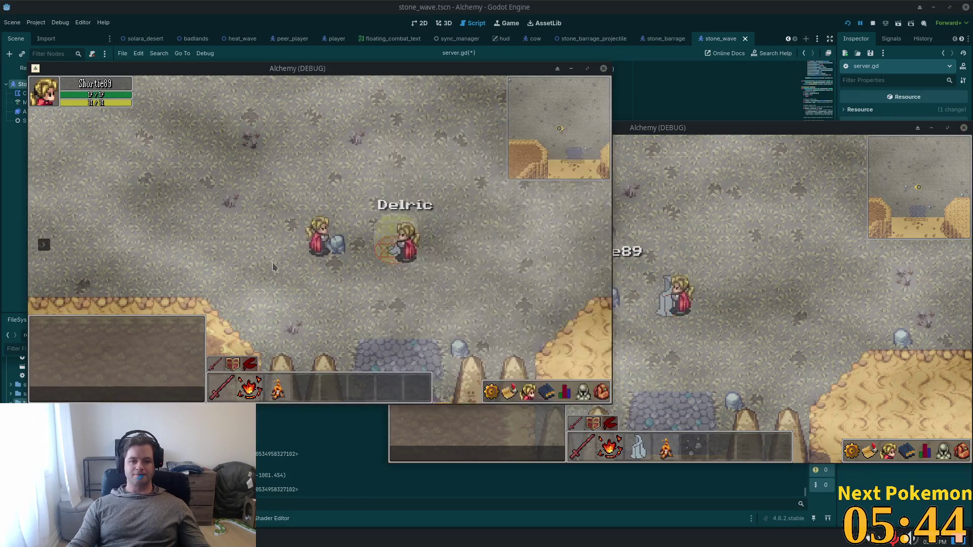
pyautogui.press('d')
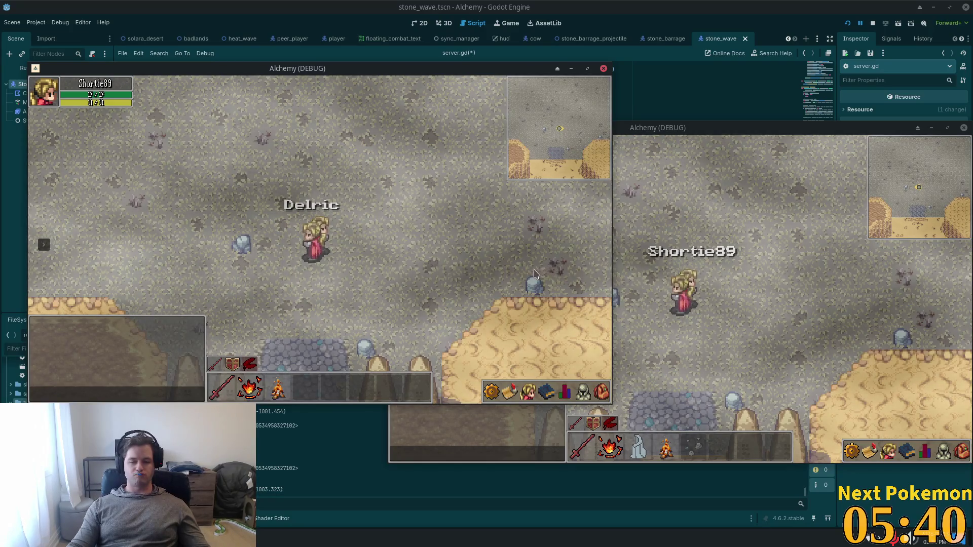
pyautogui.press('a')
pyautogui.press('d')
pyautogui.hotkey('alt', 'Tab')
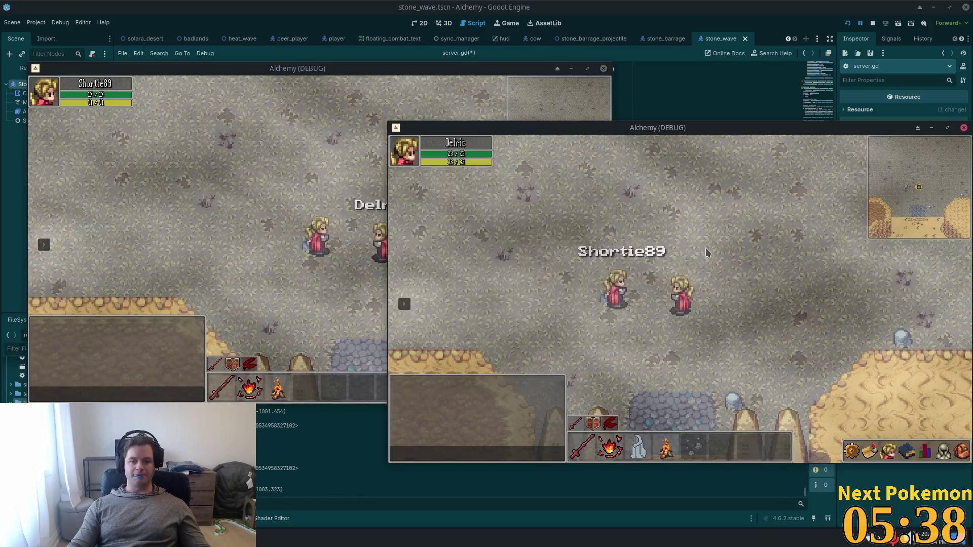
pyautogui.click(318, 253)
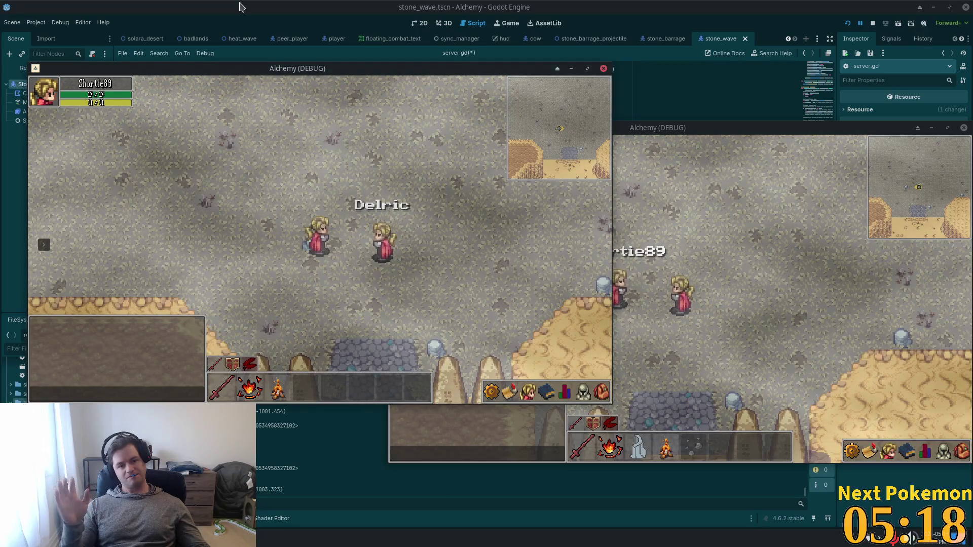
pyautogui.press('w')
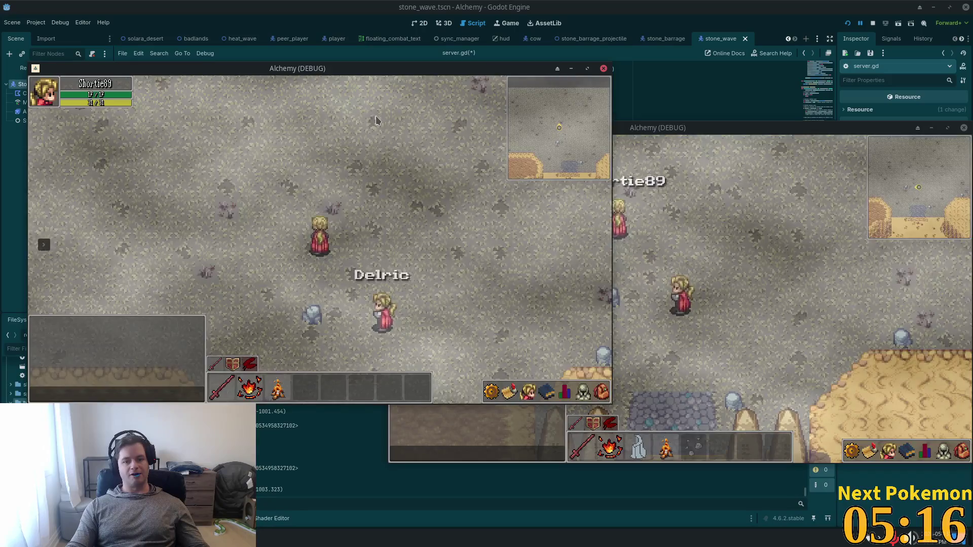
pyautogui.press('d')
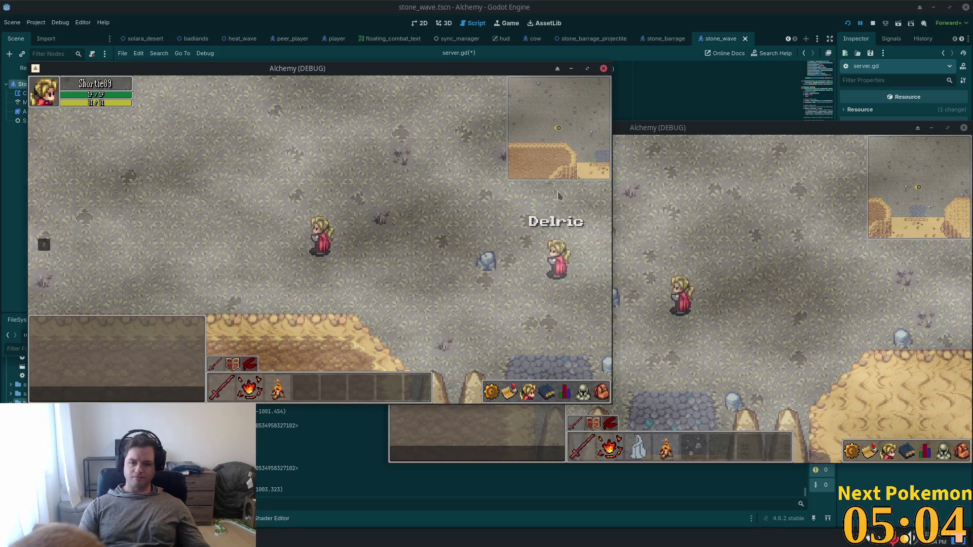
# Walk the left client's character back and forth across the other player to check pushing
pyautogui.press('d')
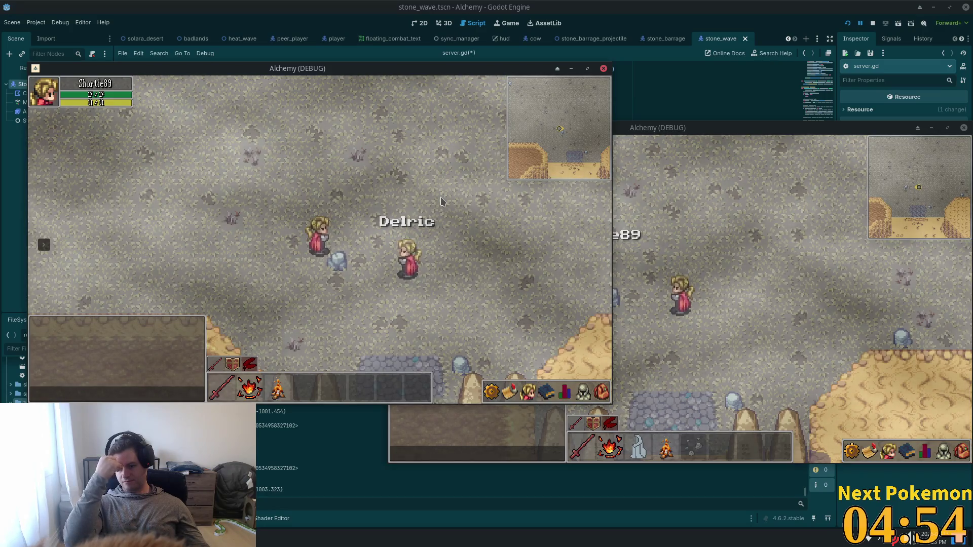
pyautogui.press('a')
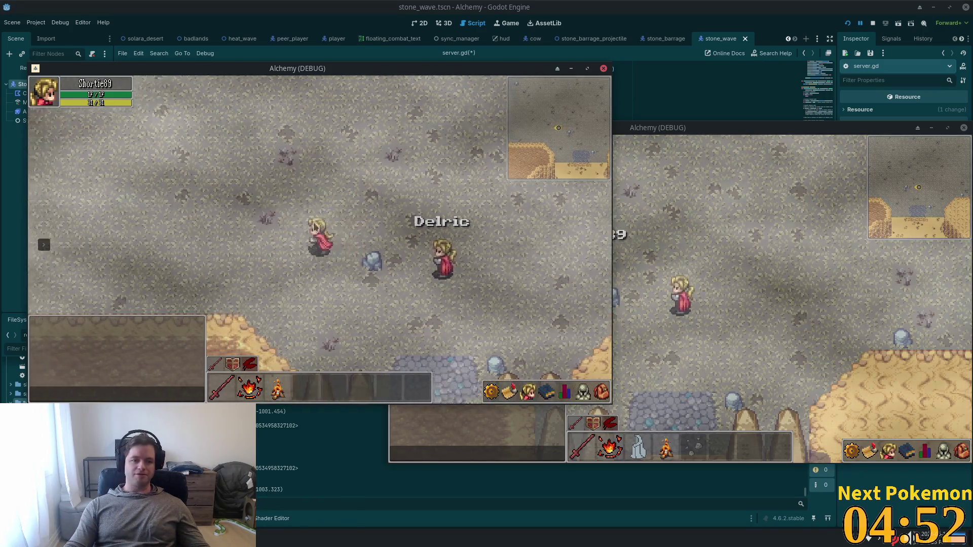
pyautogui.press('a')
pyautogui.press('d')
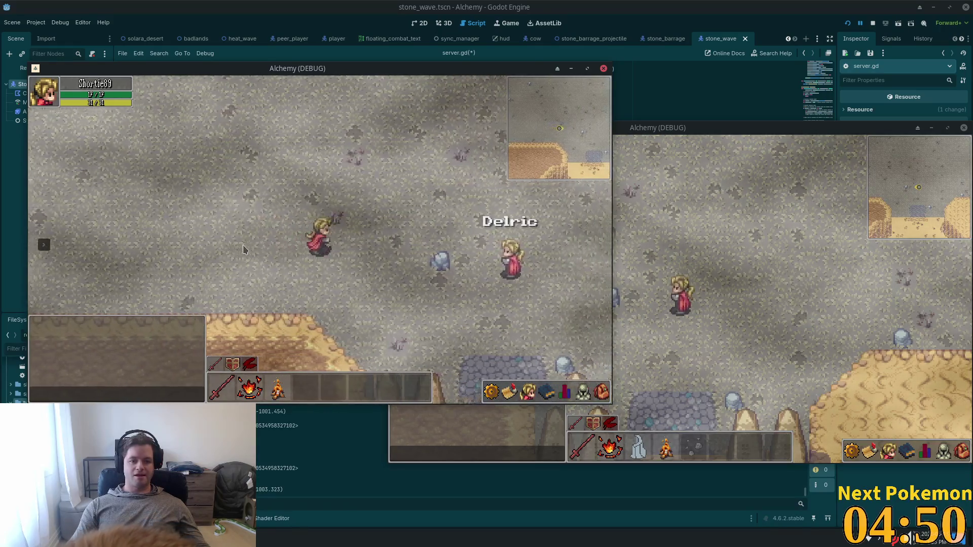
pyautogui.press('d')
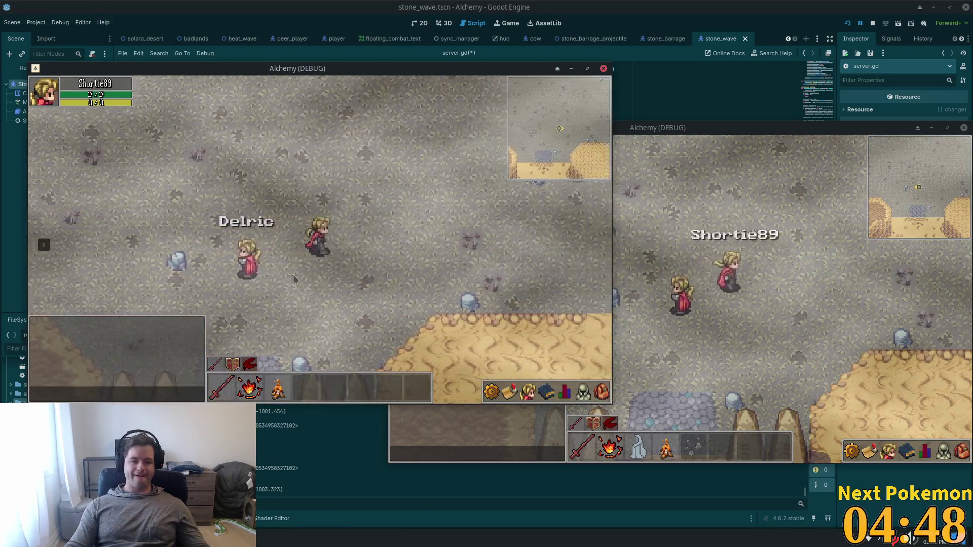
pyautogui.press('a')
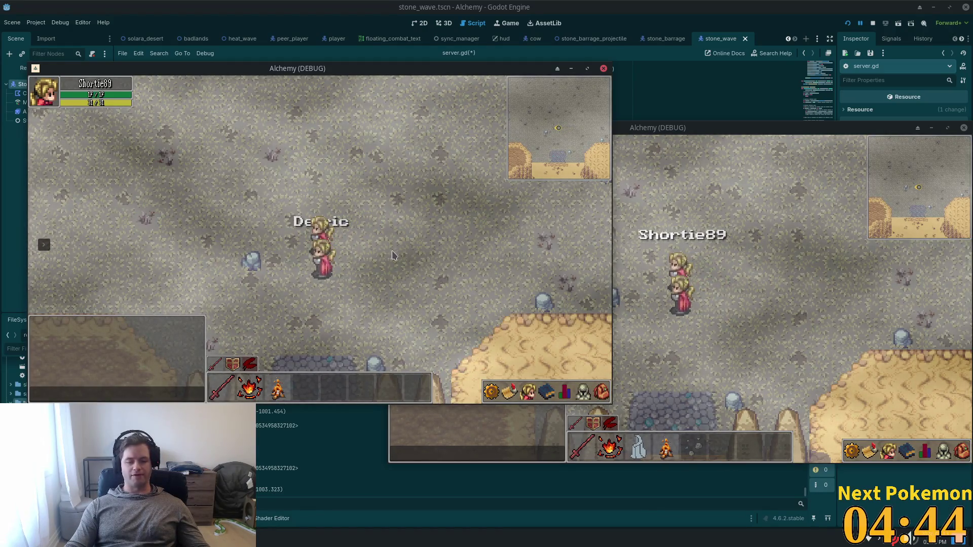
pyautogui.press('d')
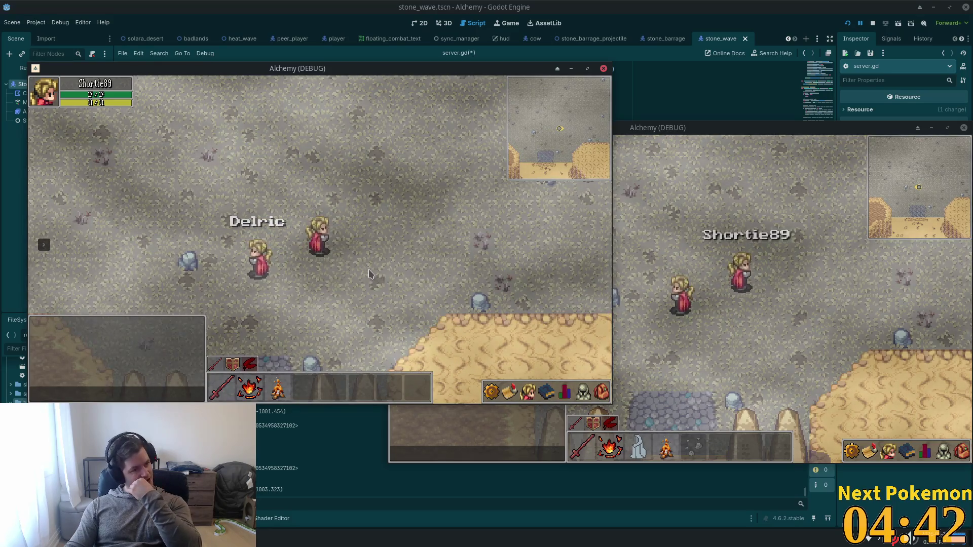
pyautogui.press('d')
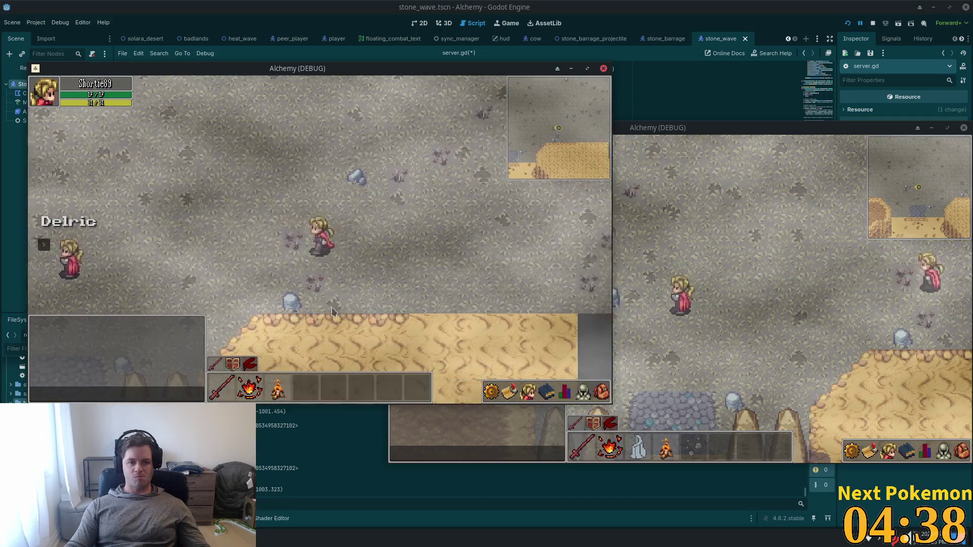
pyautogui.press('a')
pyautogui.press('a')
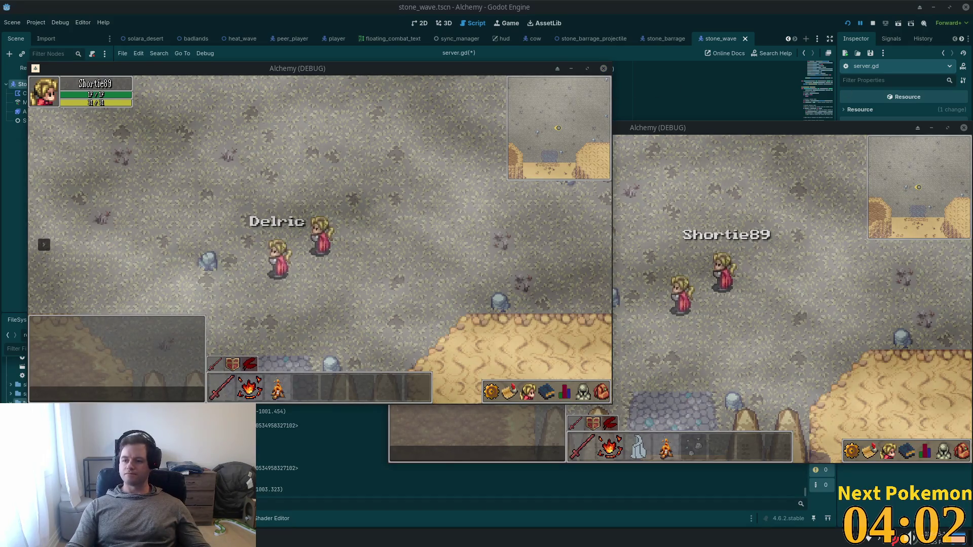
# Step the character down-right, close the Escape menu, and switch to the right client
pyautogui.click(368, 206)
pyautogui.press('s')
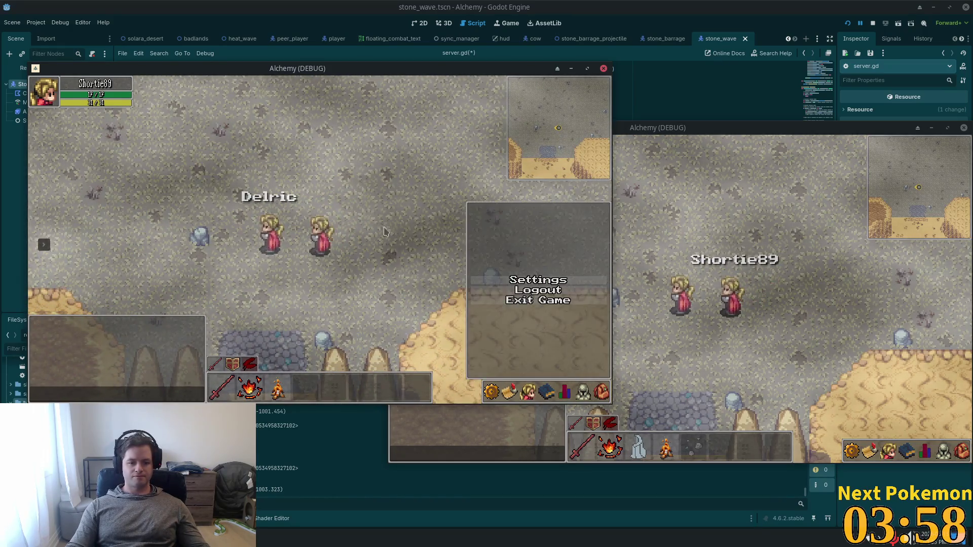
pyautogui.press('Escape')
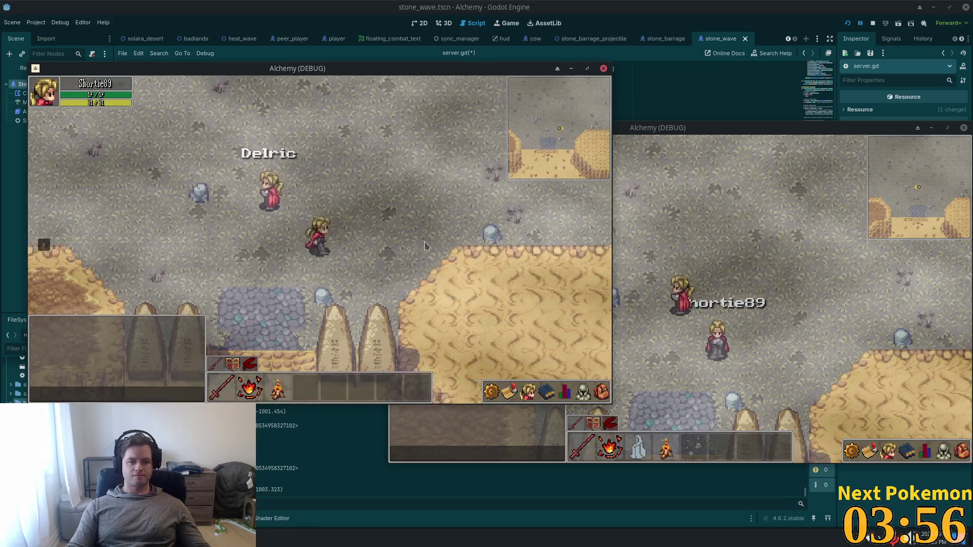
pyautogui.click(779, 272)
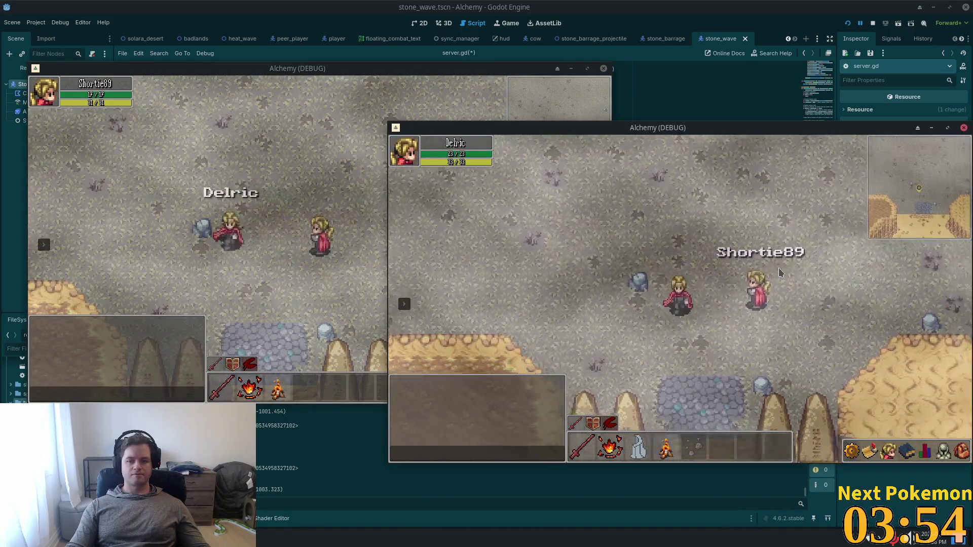
# Move Delric toward Shortie89, hit her down to 76% health, and toggle the inventory
pyautogui.press('a')
pyautogui.press('d')
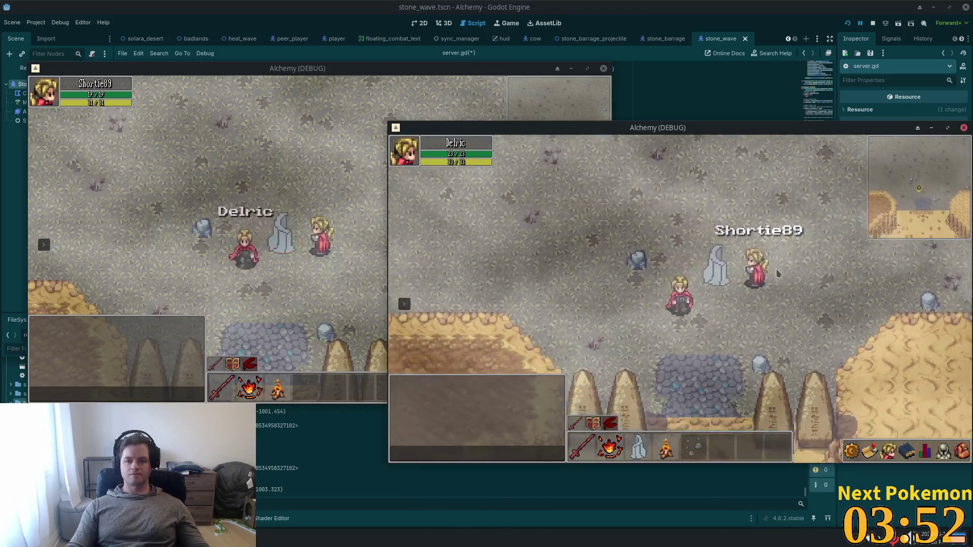
pyautogui.press('w')
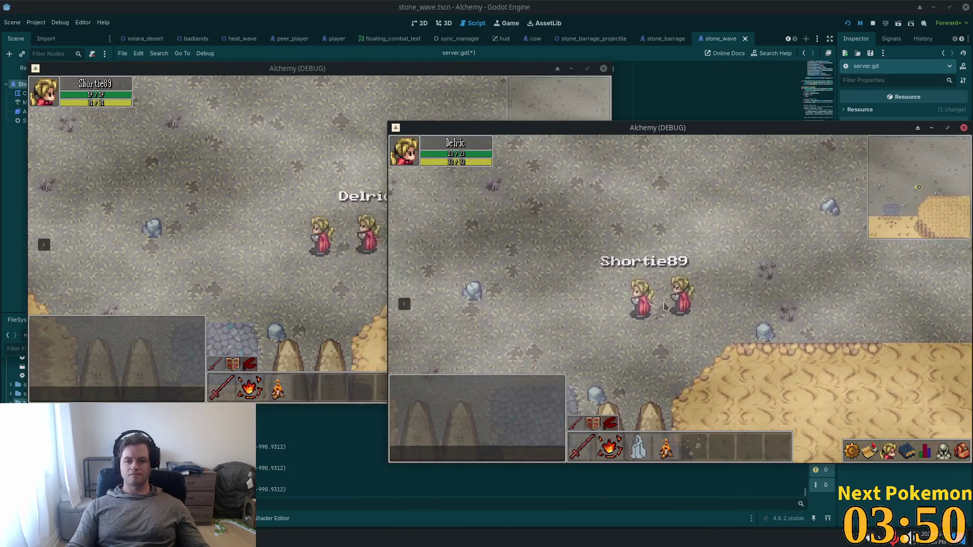
pyautogui.press('2')
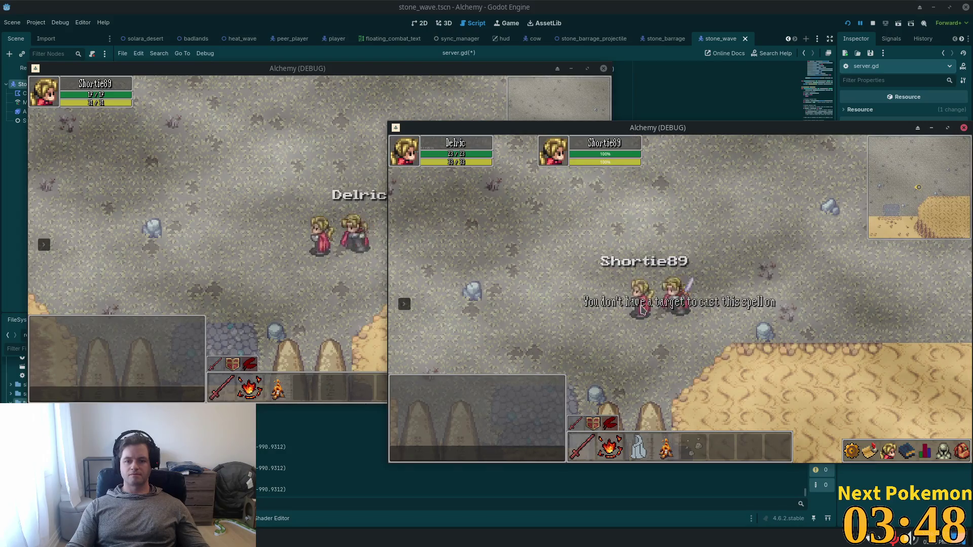
pyautogui.press('d')
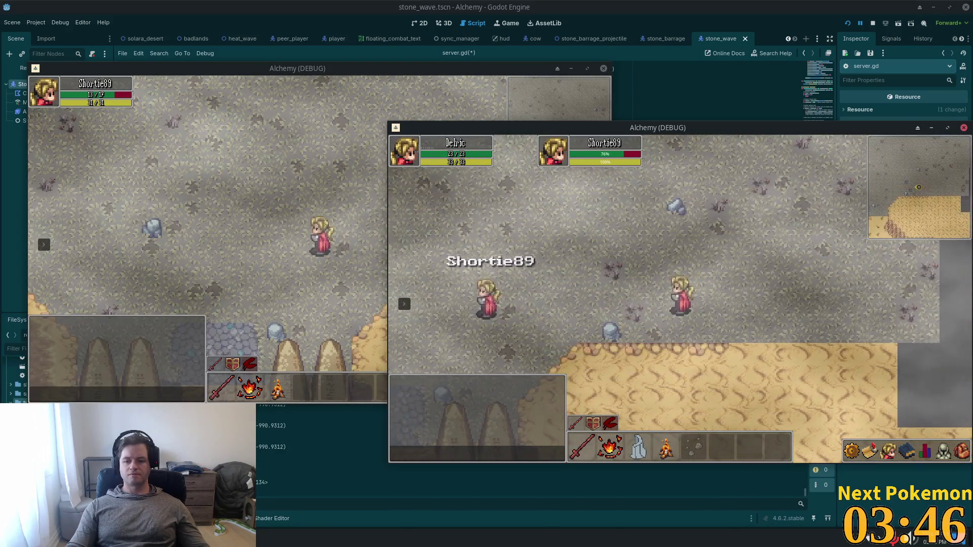
pyautogui.click(962, 451)
pyautogui.click(961, 450)
pyautogui.click(962, 451)
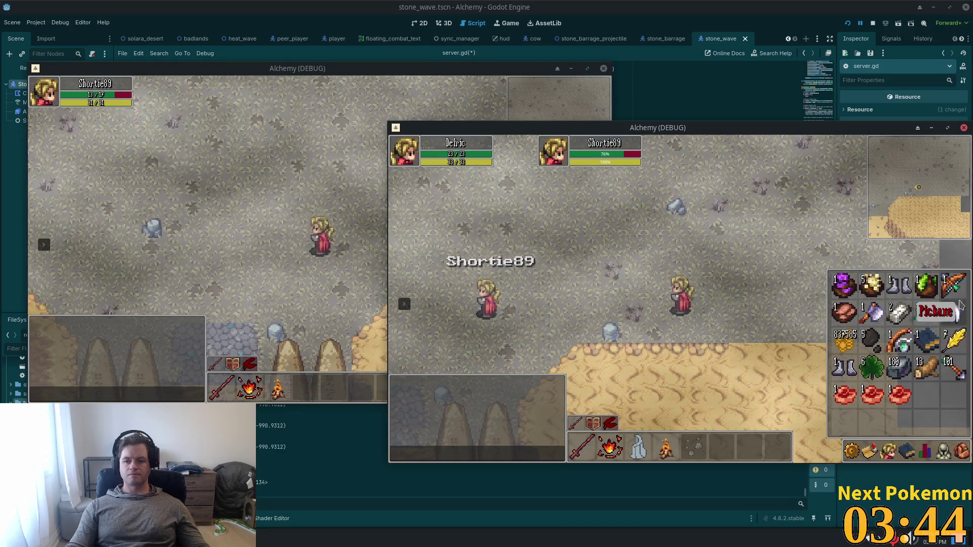
pyautogui.press('i')
# Keep attacking Shortie89 through 53%, 29% and 6% health until she dies
pyautogui.press('a')
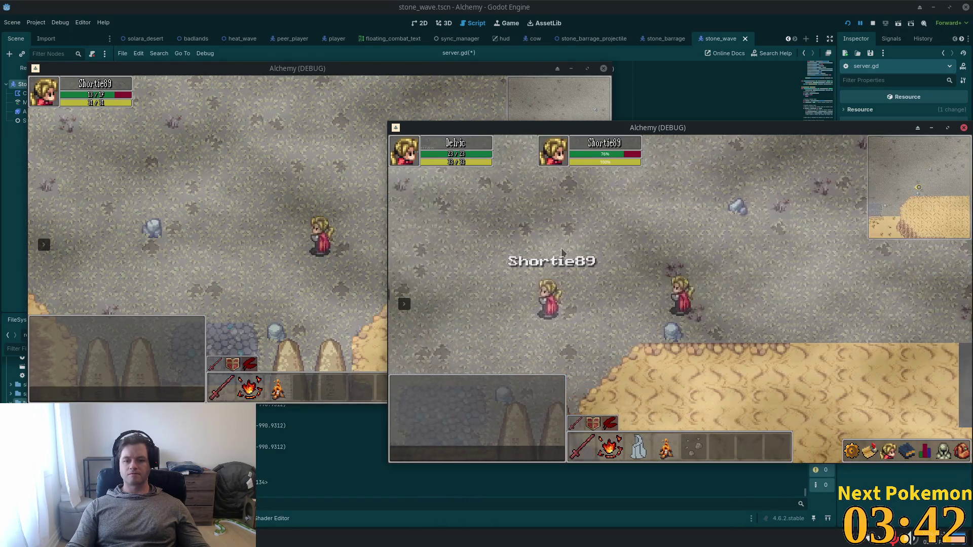
pyautogui.press('w')
pyautogui.press('a')
pyautogui.press('w')
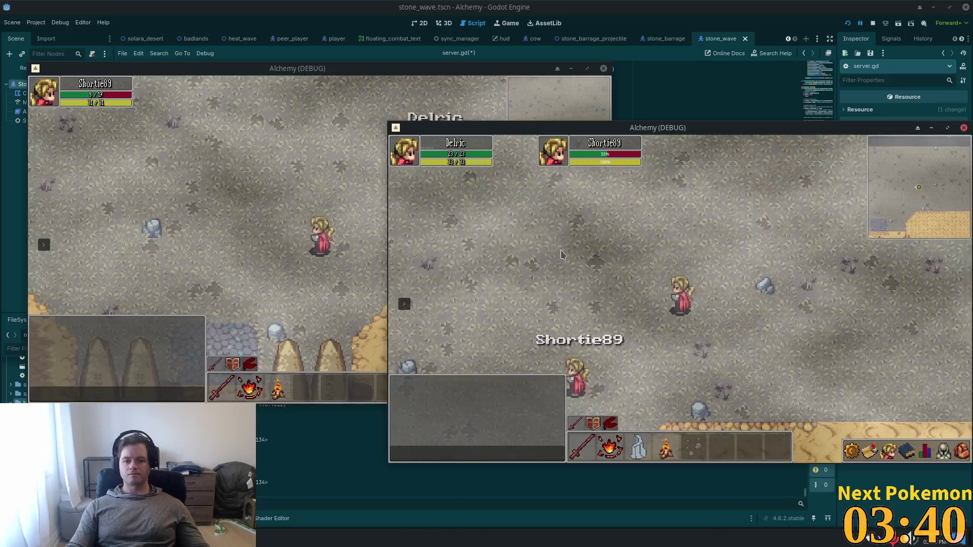
pyautogui.press('a')
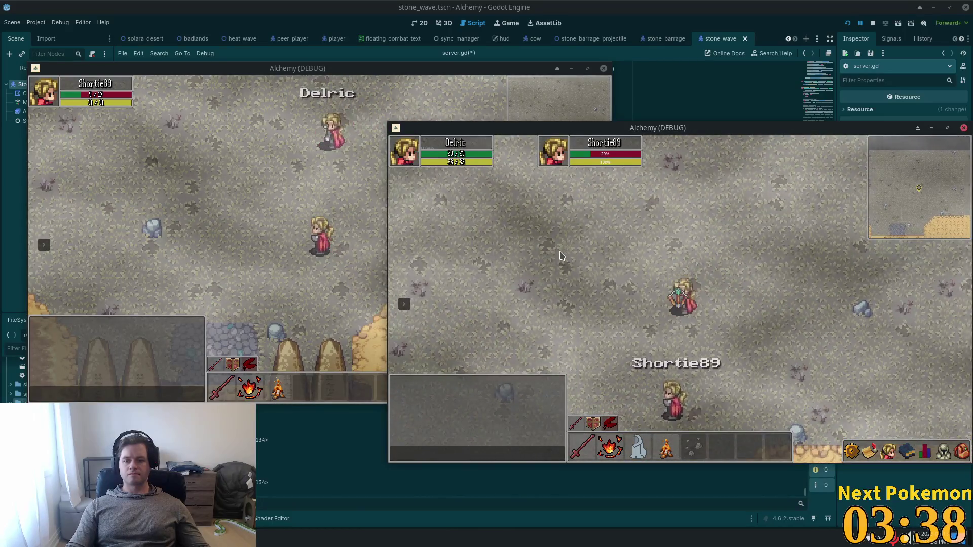
pyautogui.press('s')
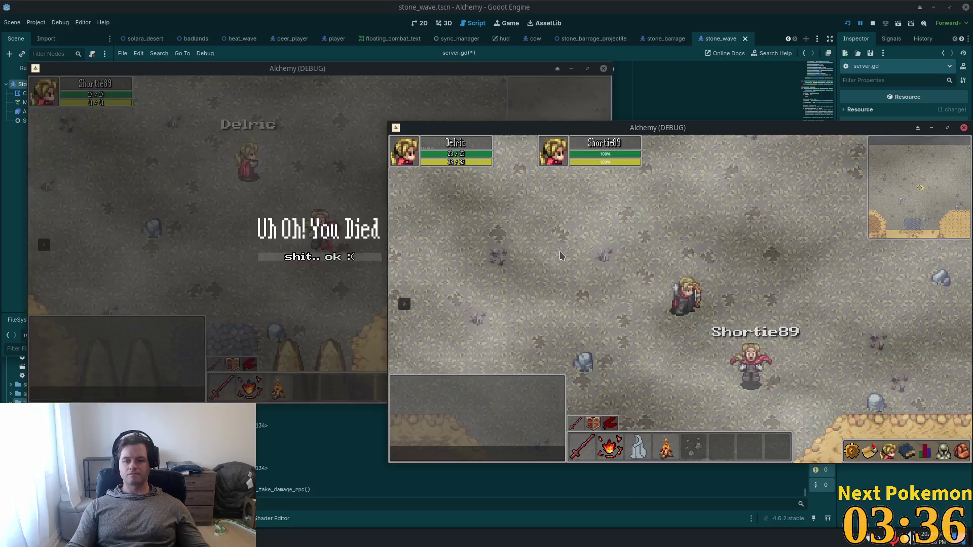
pyautogui.press('s')
pyautogui.press('s')
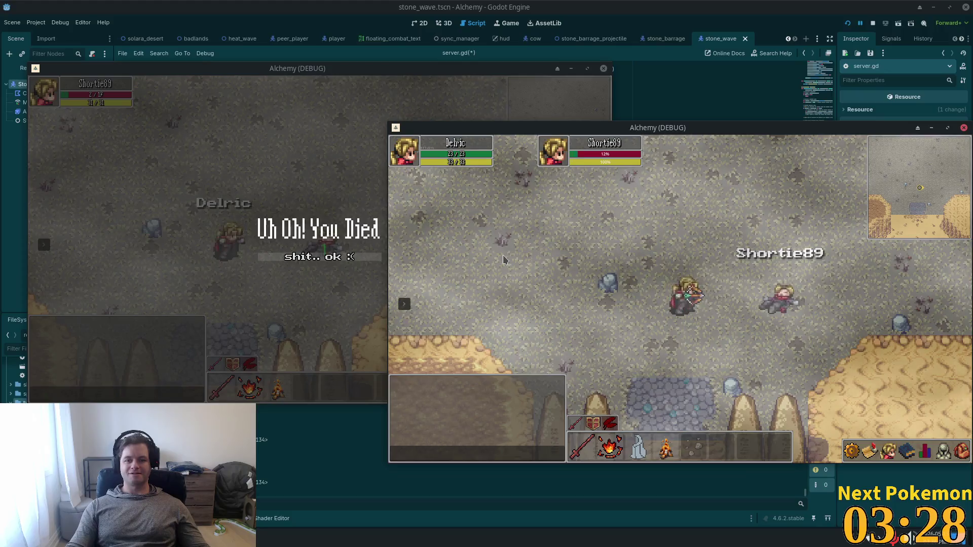
# Respawn Shortie89 in town from the other client's death screen, then switch to the todo notes
pyautogui.press('w')
pyautogui.press('a')
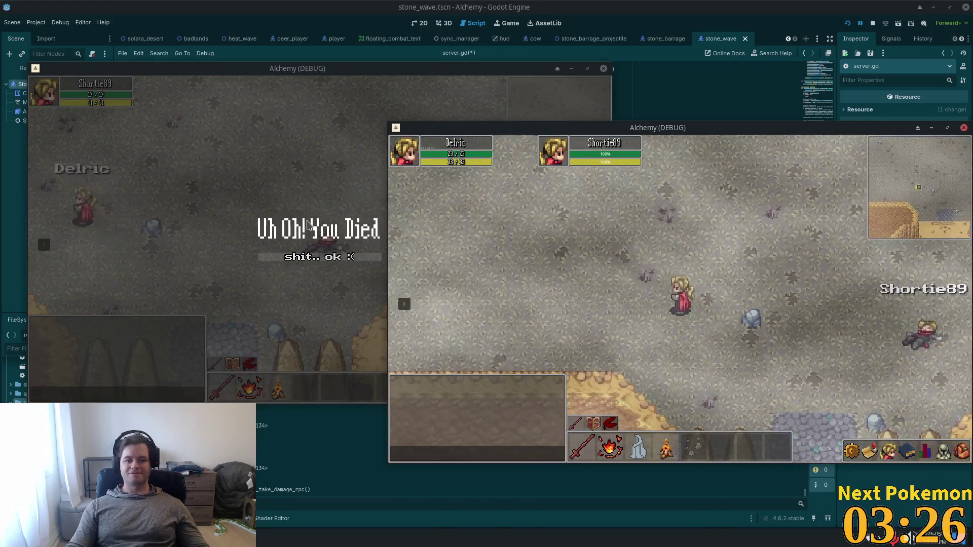
pyautogui.click(262, 231)
pyautogui.click(279, 260)
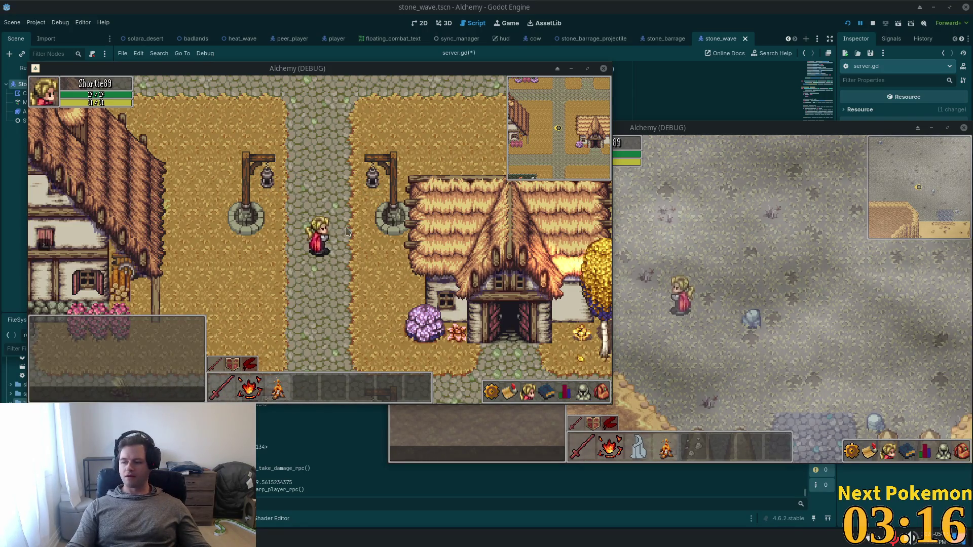
pyautogui.hotkey('alt', 'Tab')
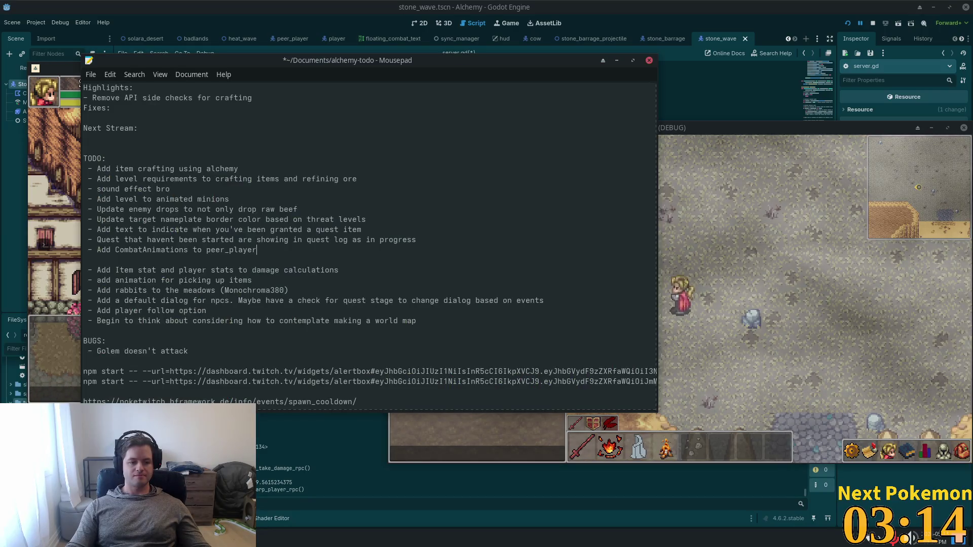
# Add '- Add directional snare to stone wave (Can we make it modular?)' under Next Stream
pyautogui.click(157, 127)
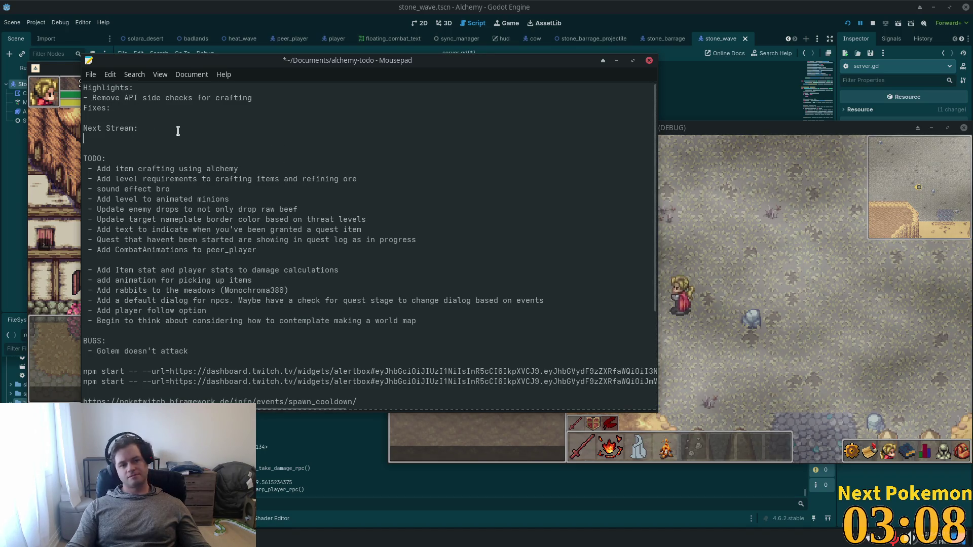
pyautogui.press('Down')
pyautogui.write('- ')
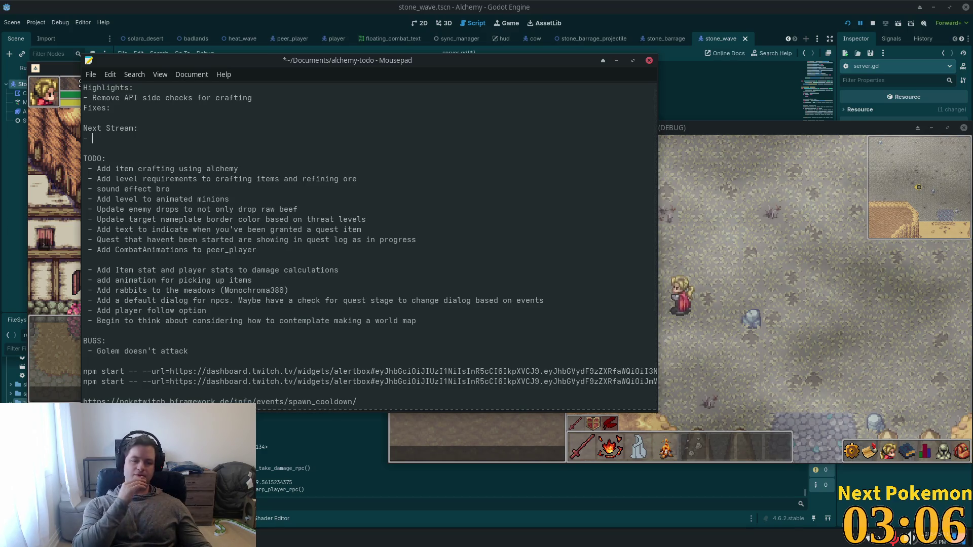
pyautogui.write('Add directional snare')
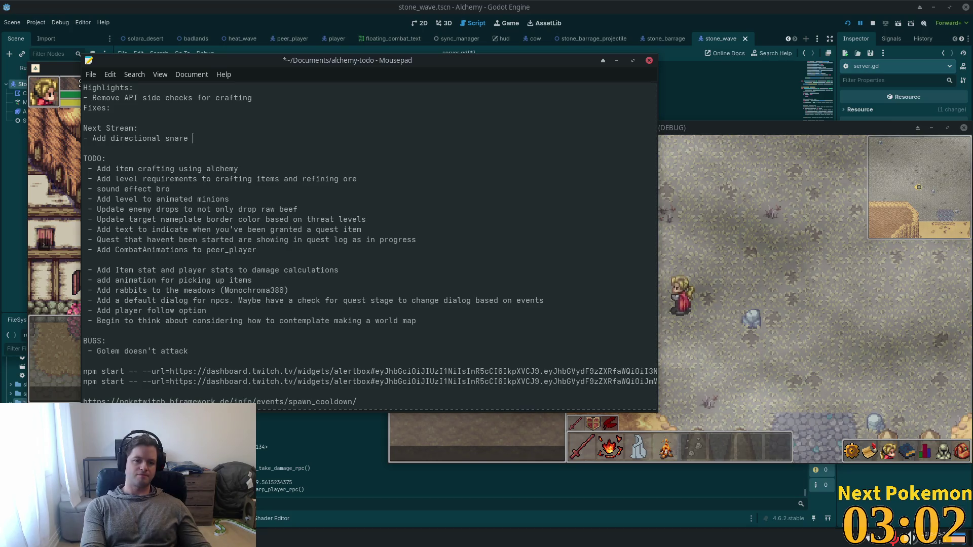
pyautogui.write(' to s')
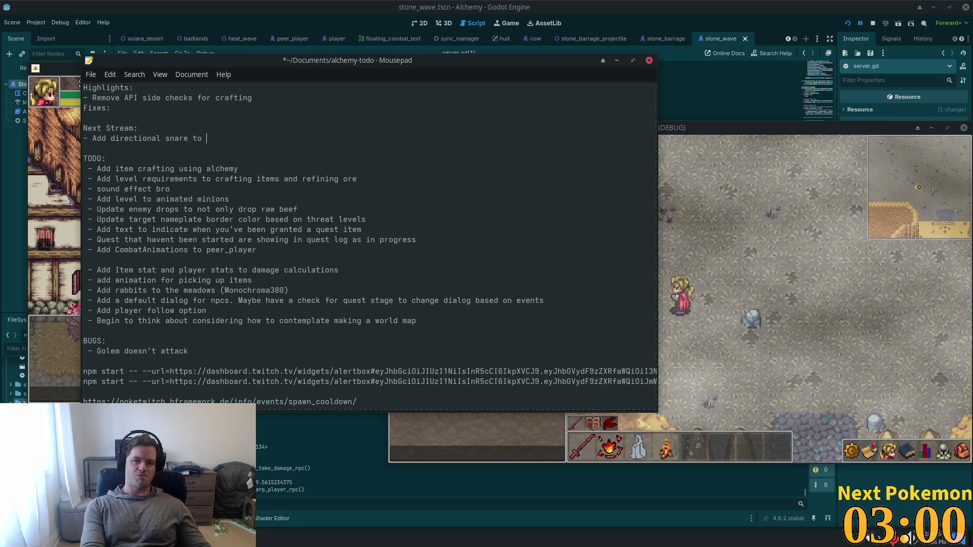
pyautogui.write('tone wave (')
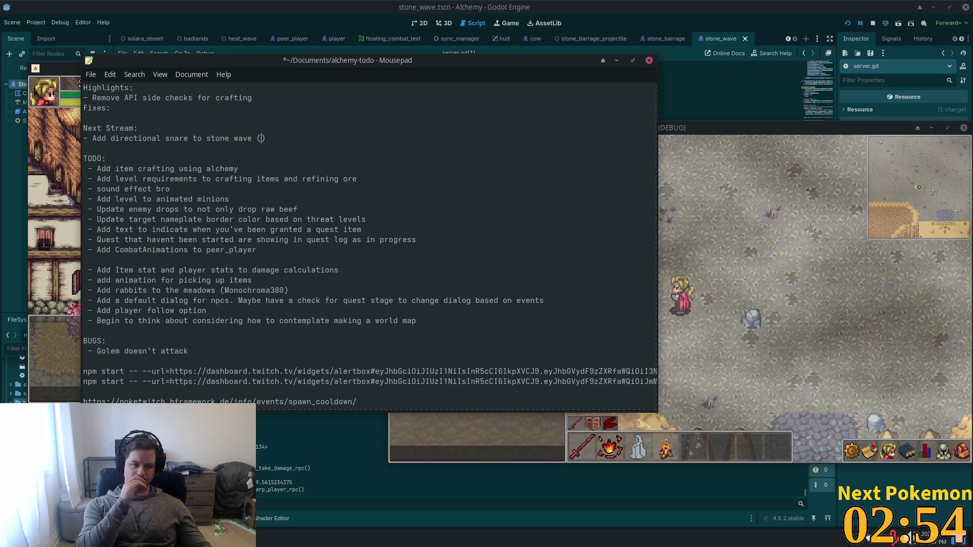
pyautogui.write('we ma')
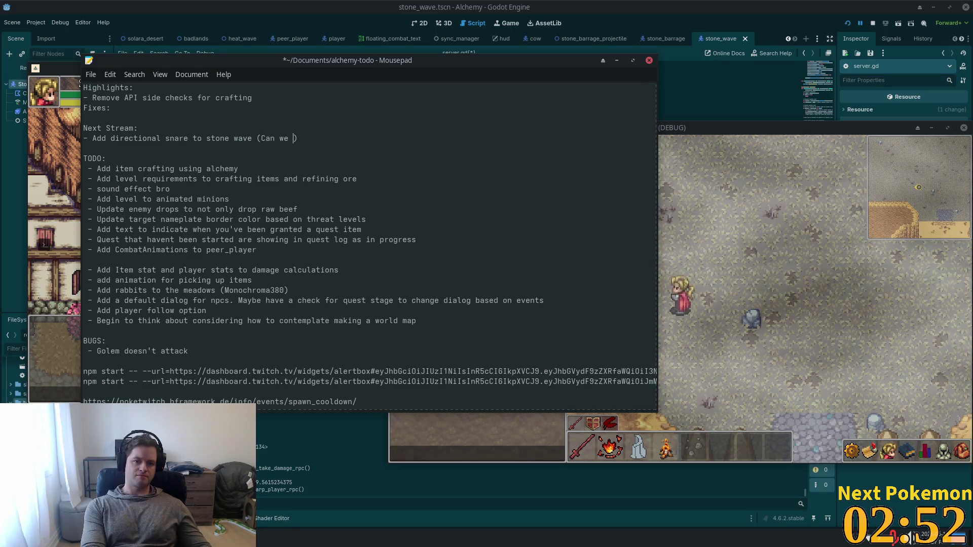
pyautogui.write('ke it modular')
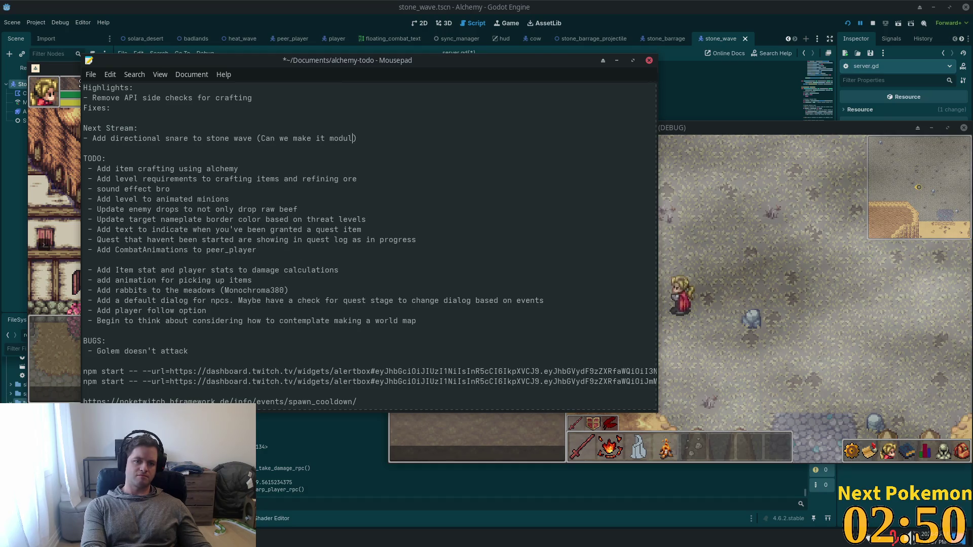
pyautogui.write('?')
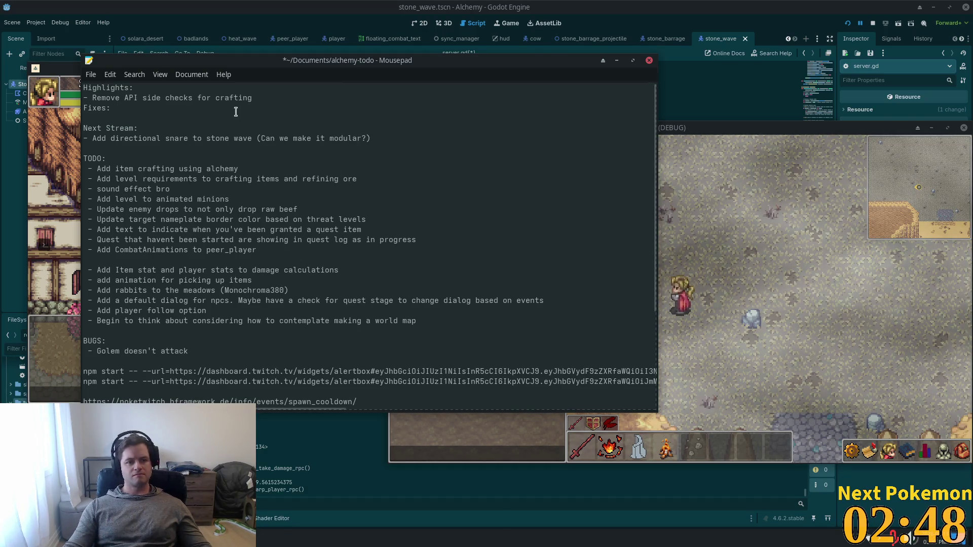
# Add '- Don't allow attacking peer player if they are dead' below the snare item
pyautogui.click(425, 140)
pyautogui.press('Return')
pyautogui.write('- Add a dead')
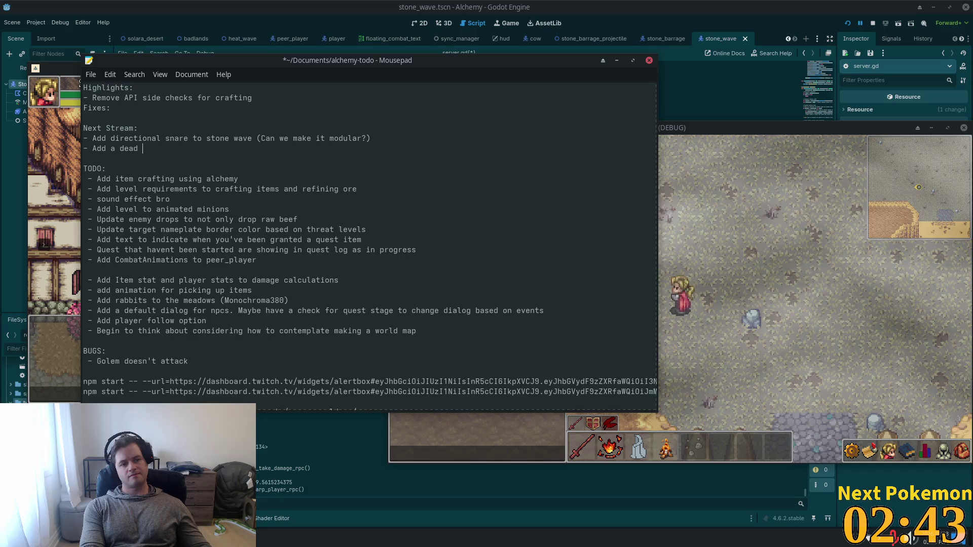
pyautogui.write('d st')
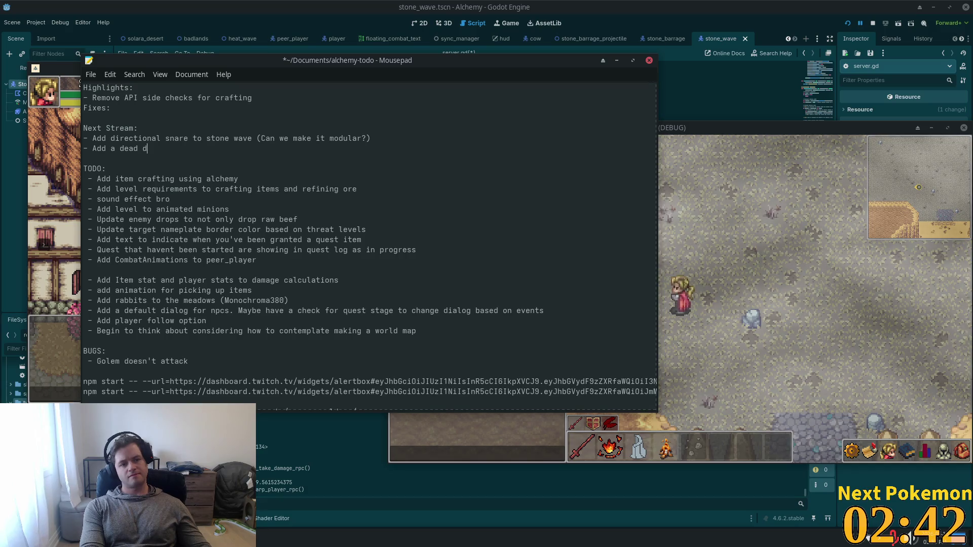
pyautogui.write('ate to peer')
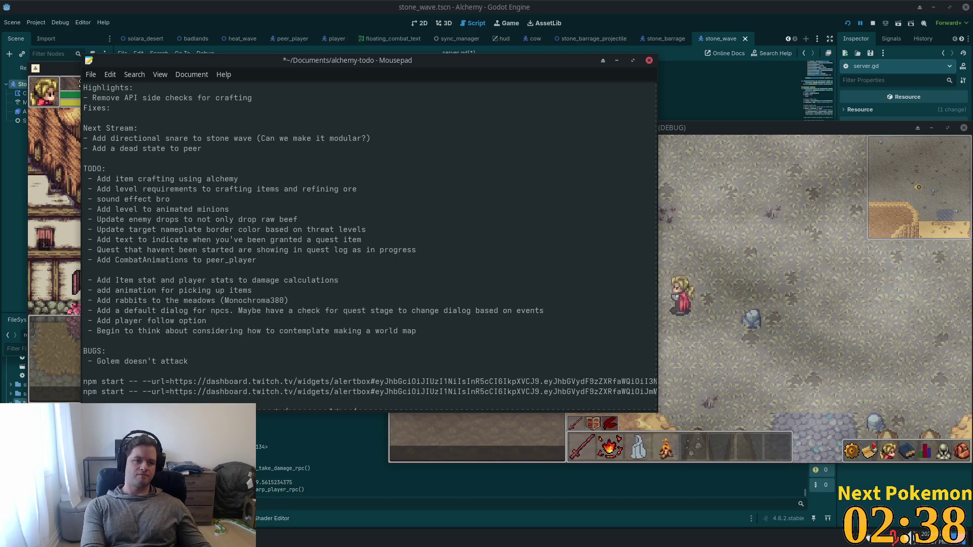
pyautogui.press('BackSpace')
pyautogui.press('BackSpace')
pyautogui.press('BackSpace')
pyautogui.press('BackSpace')
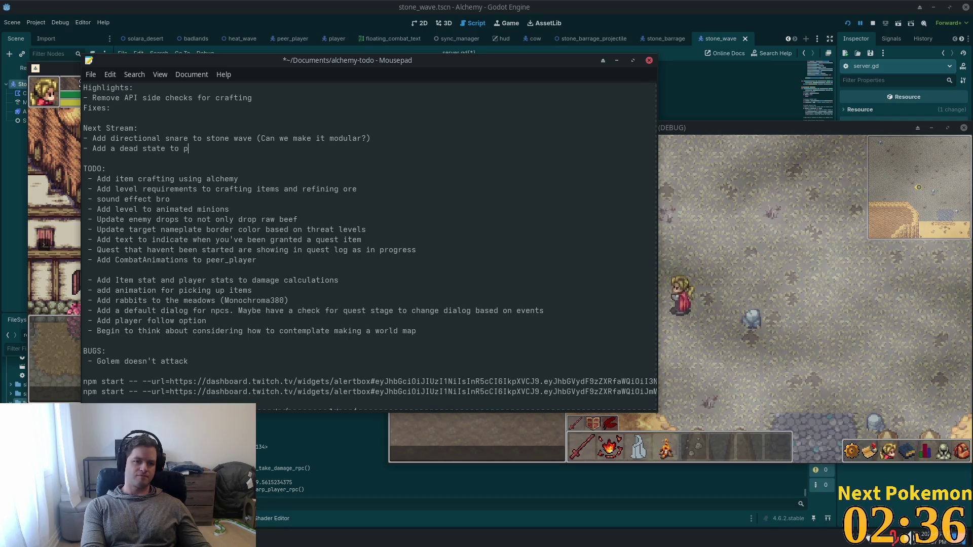
pyautogui.write("Don'")
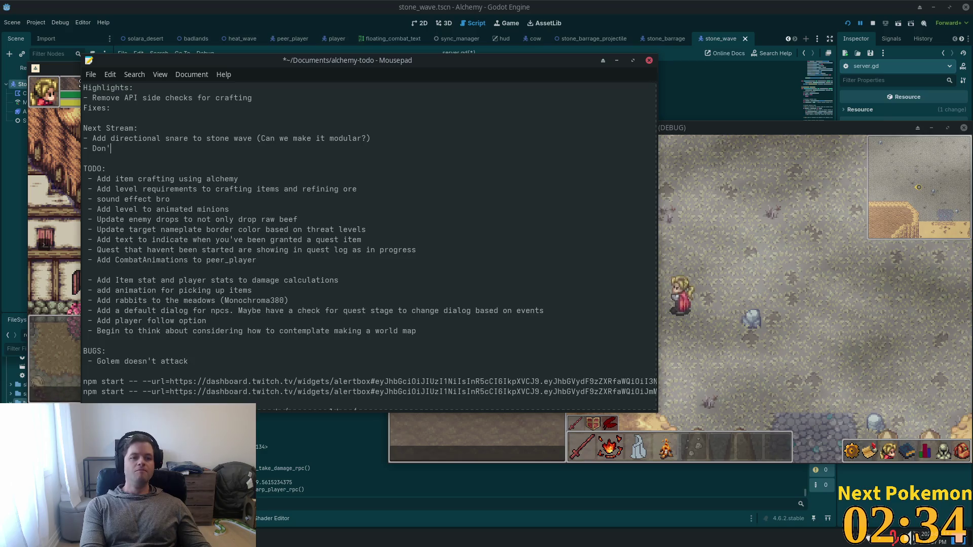
pyautogui.write('t allow att')
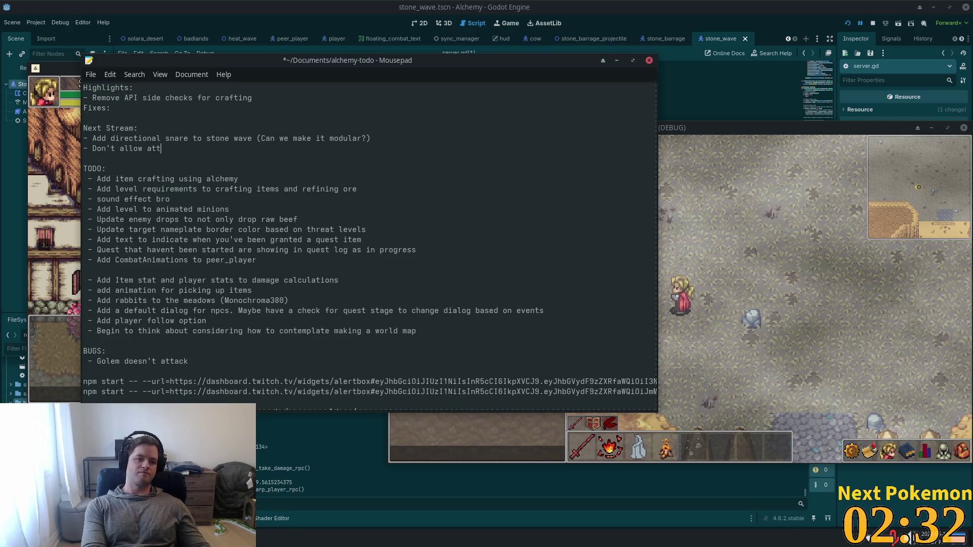
pyautogui.write('acking pee')
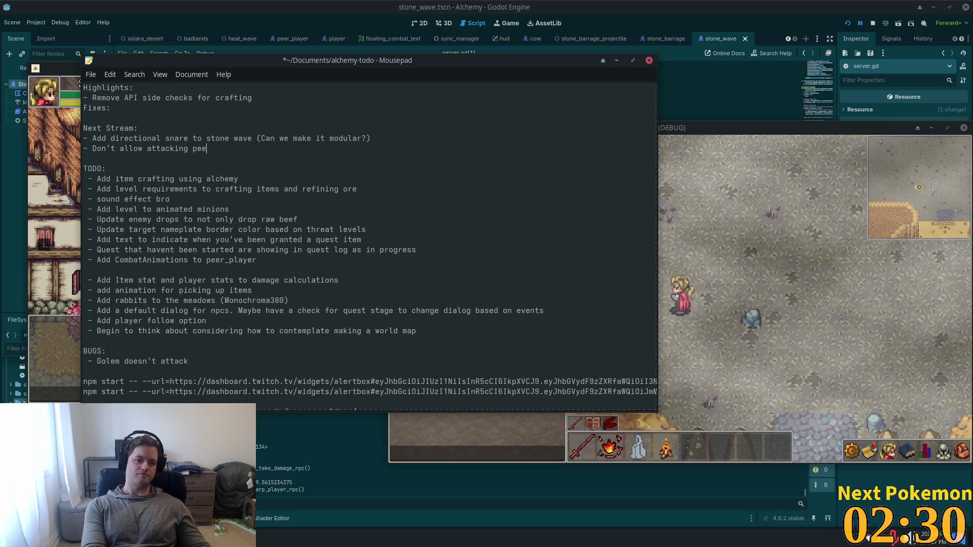
pyautogui.write('r player if ')
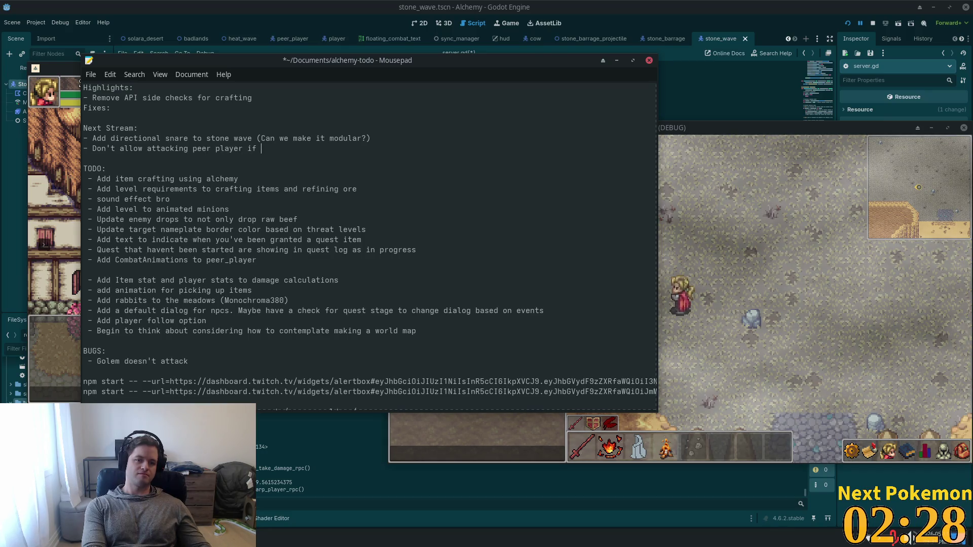
pyautogui.write('they are dead')
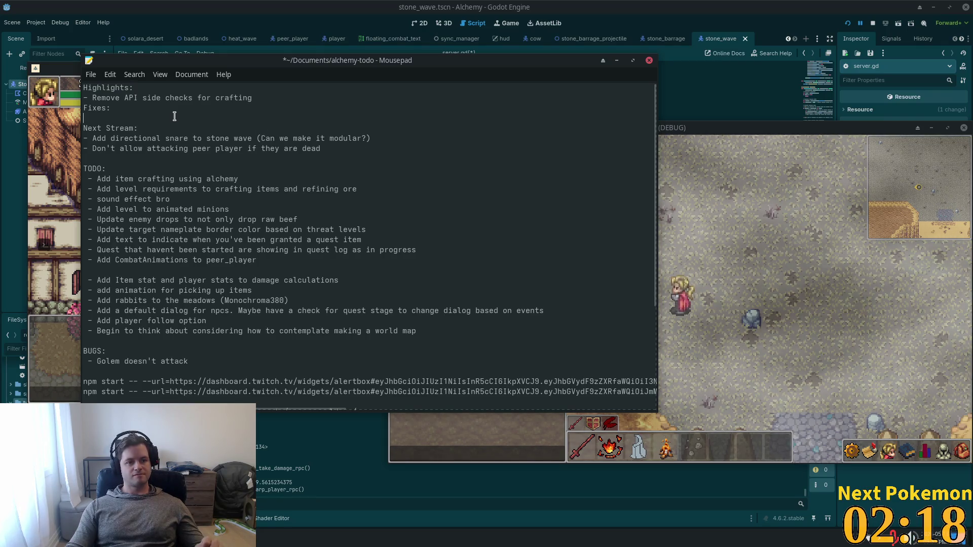
pyautogui.click(268, 118)
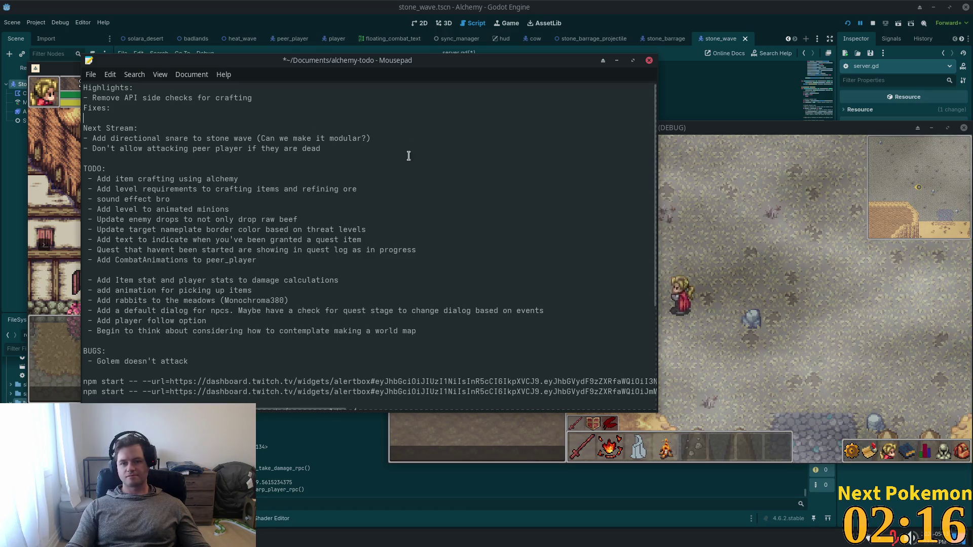
# Replace the old Highlights entry with '- Added PvP zone!' and '- Added PvP!'
pyautogui.keyDown('shift'); pyautogui.click(85, 98); pyautogui.keyUp('shift')
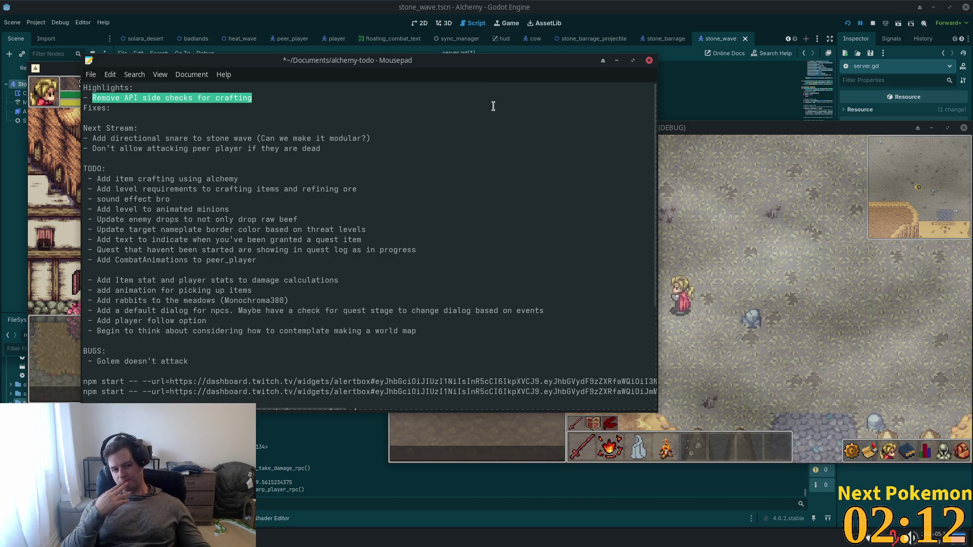
pyautogui.write('Ad')
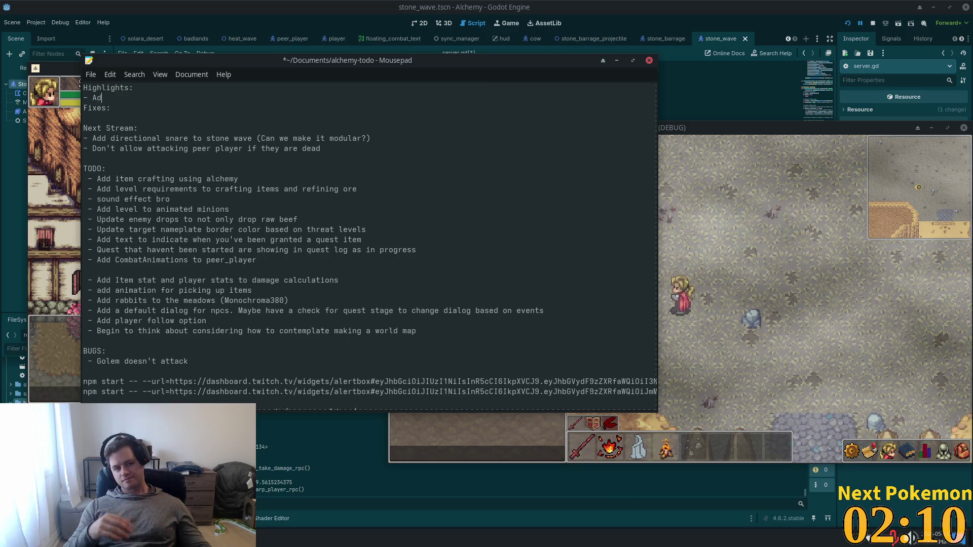
pyautogui.write('ded Pvp zone')
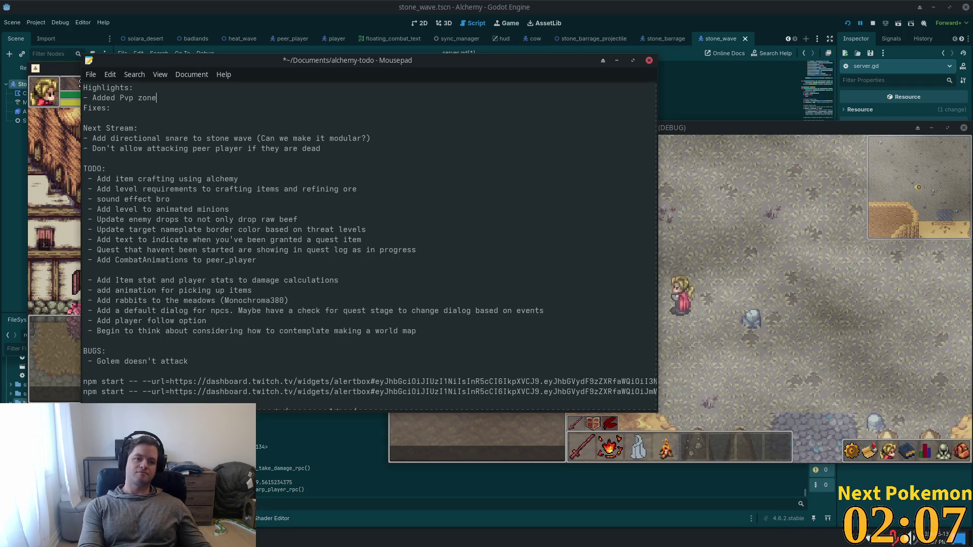
pyautogui.press('Return')
pyautogui.write('- ')
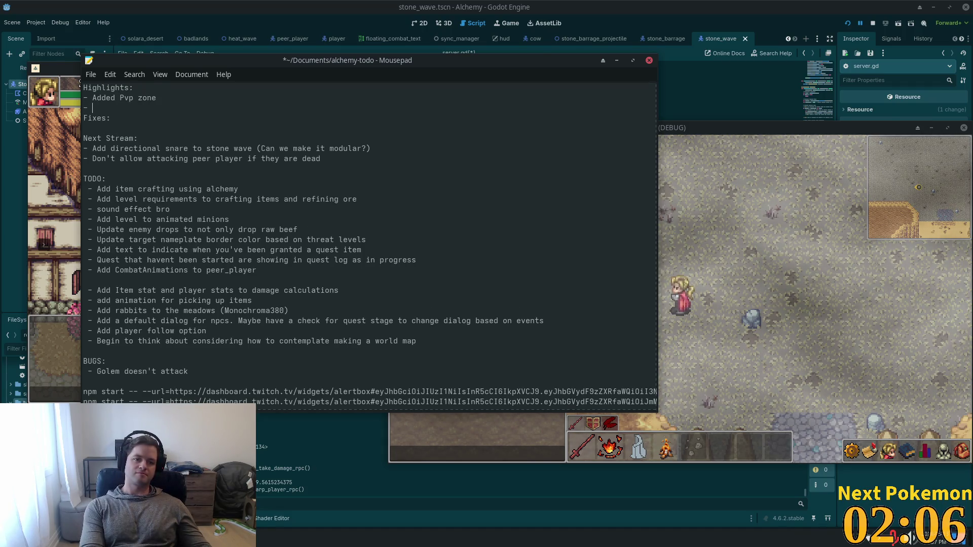
pyautogui.write('Added ')
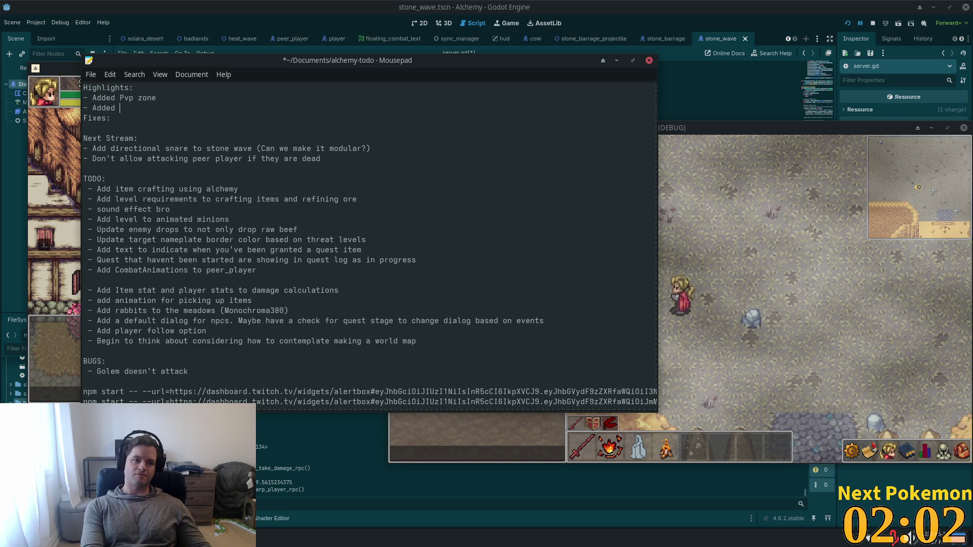
pyautogui.write('PVP!')
pyautogui.click(134, 98)
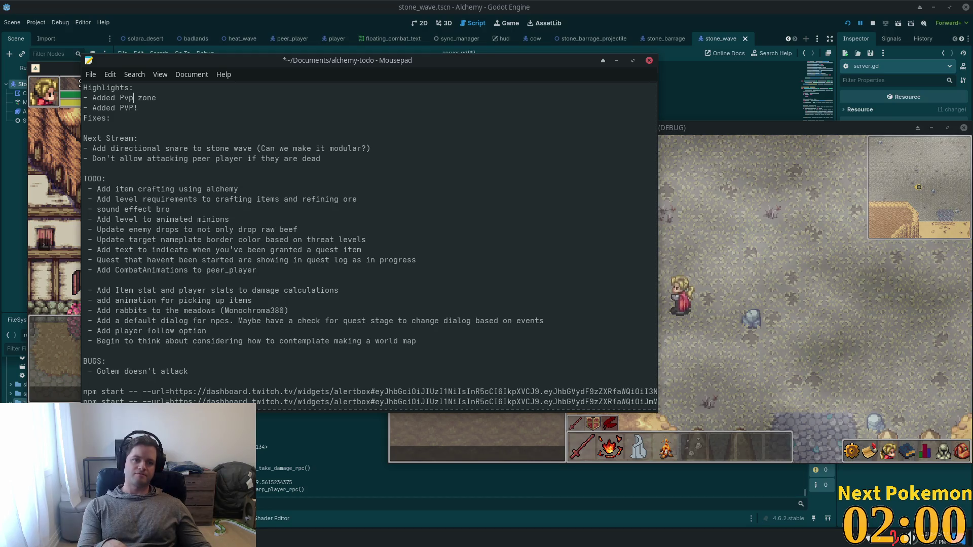
pyautogui.press('BackSpace')
pyautogui.press('BackSpace')
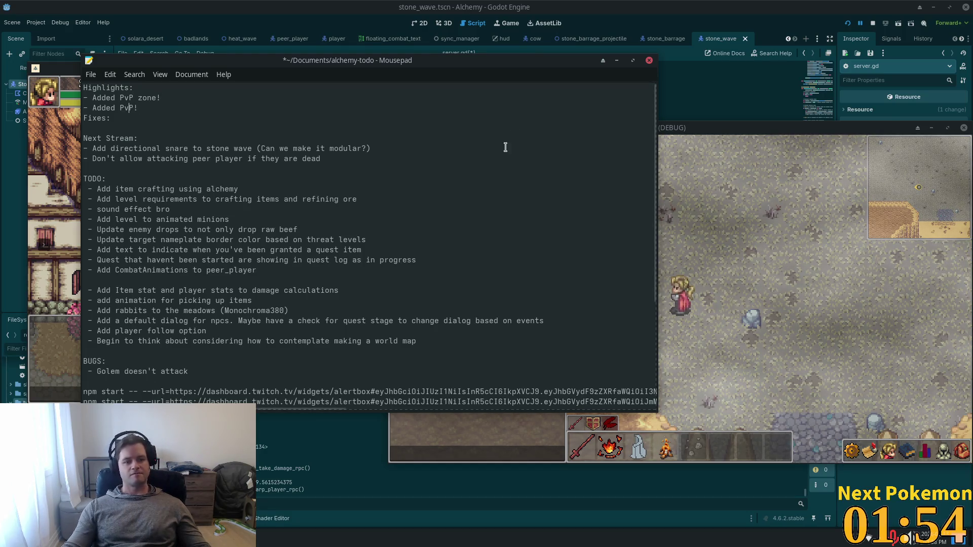
# Add '- N/A' under Fixes, save the notes, and return to the game client
pyautogui.click(462, 191)
pyautogui.write('-')
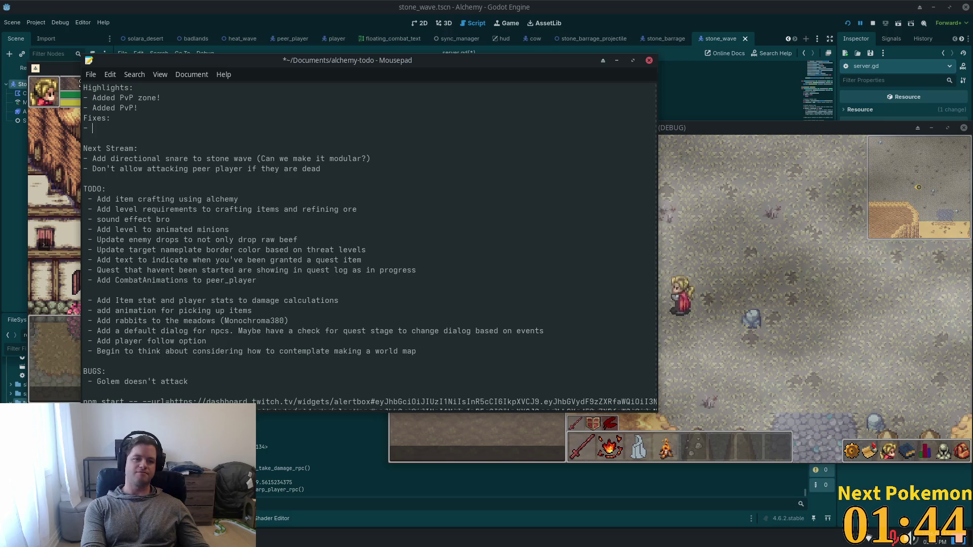
pyautogui.press('Return')
pyautogui.write('- N/A')
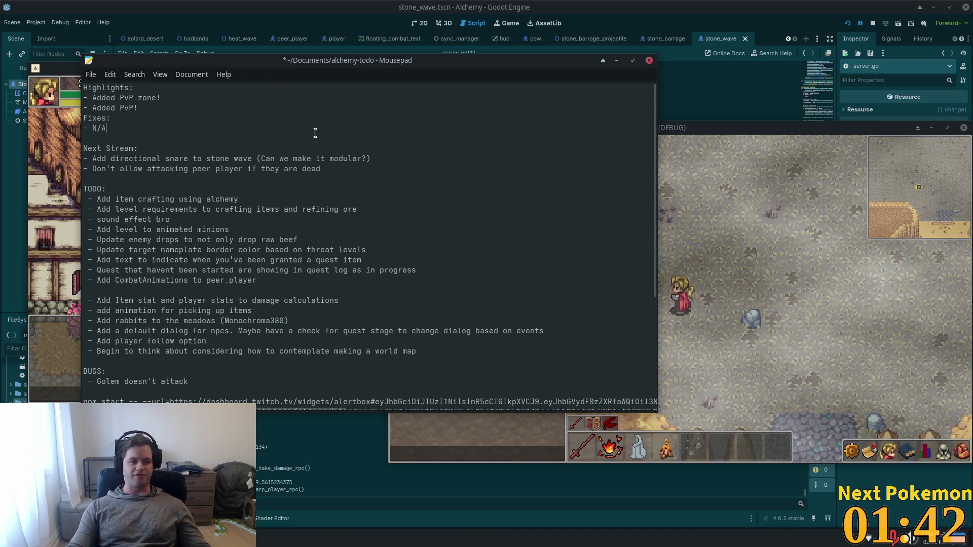
pyautogui.hotkey('ctrl', 's')
pyautogui.press('Down')
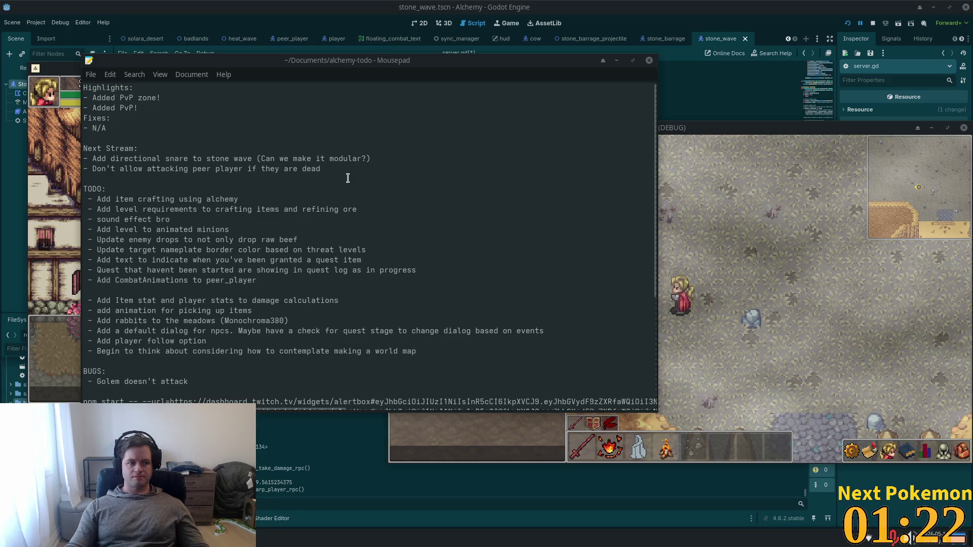
pyautogui.click(773, 250)
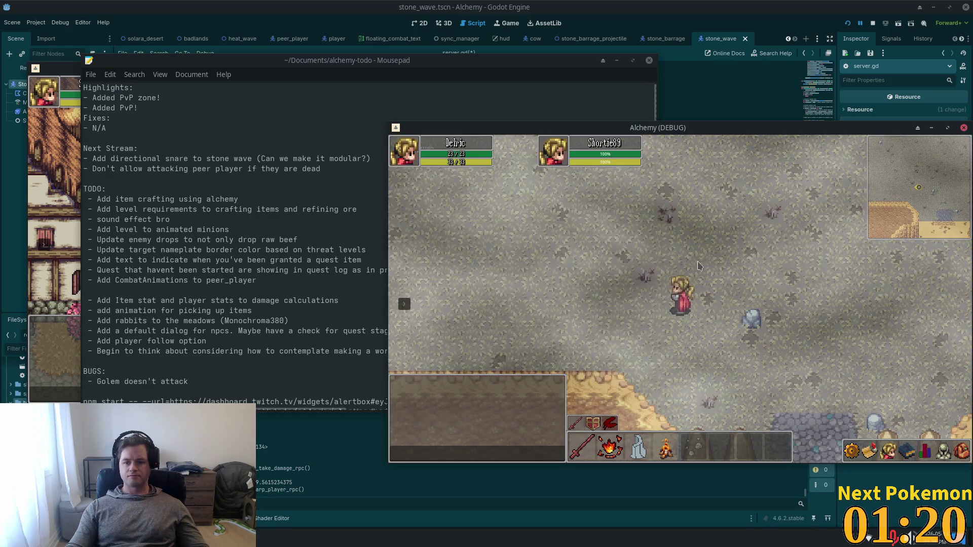
# Teleport the other client's player to the Badlands and reposition the game window up-left
pyautogui.press('w')
pyautogui.press('a')
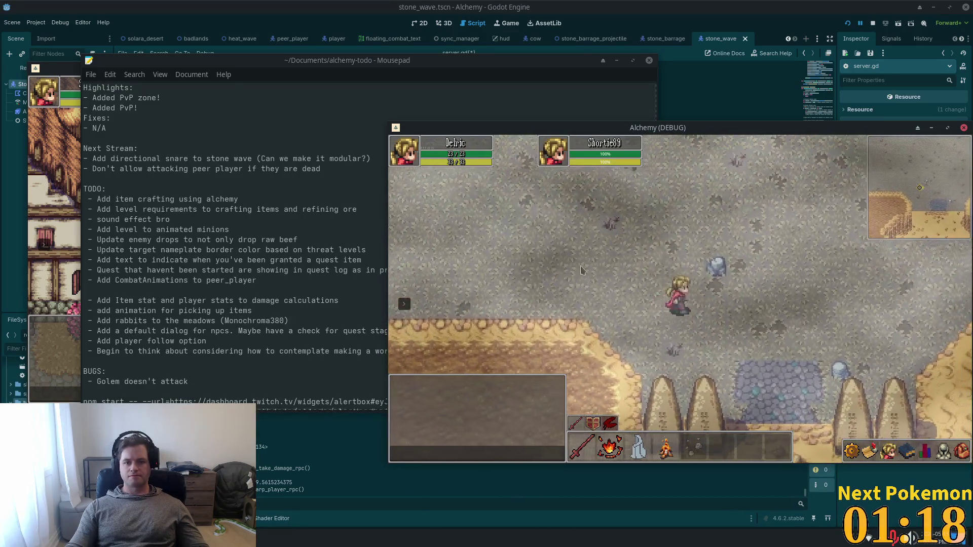
pyautogui.click(58, 238)
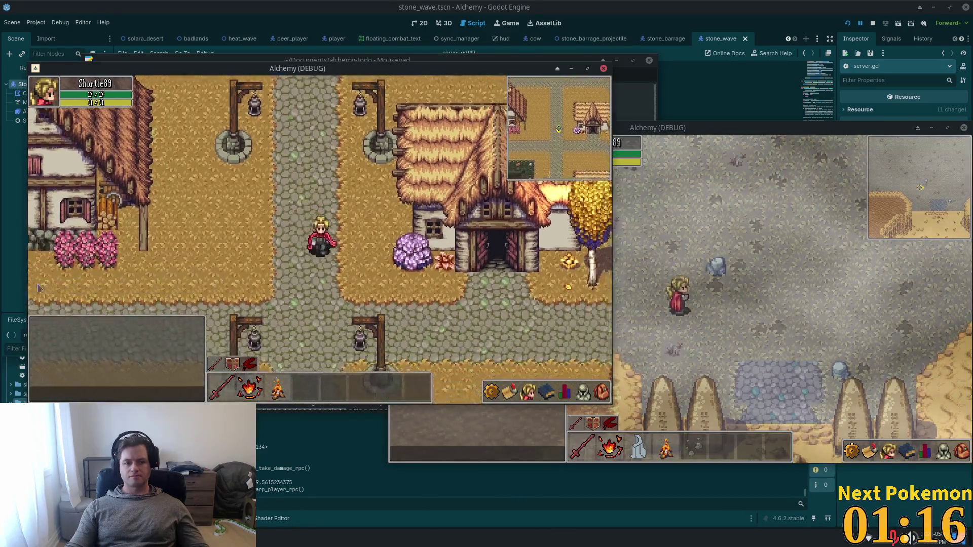
pyautogui.rightClick(38, 247)
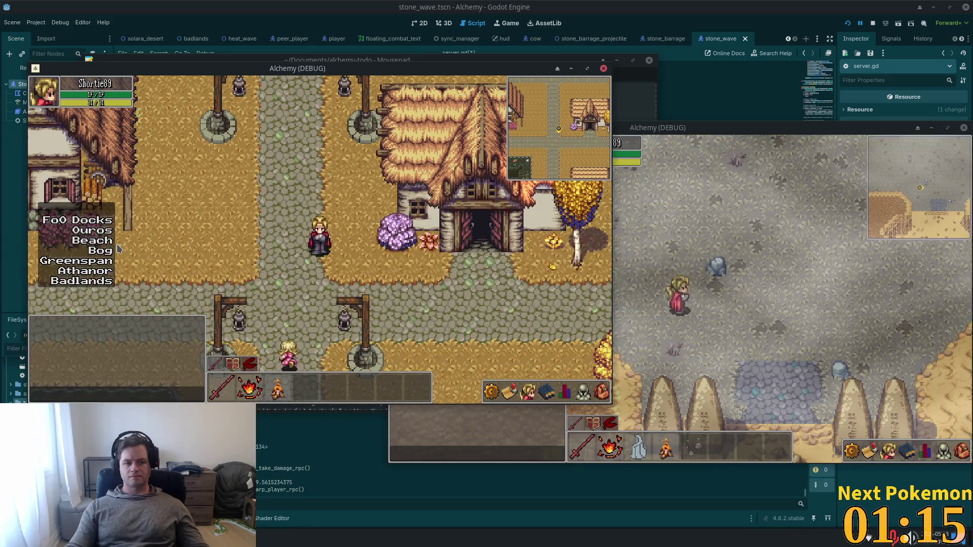
pyautogui.click(81, 281)
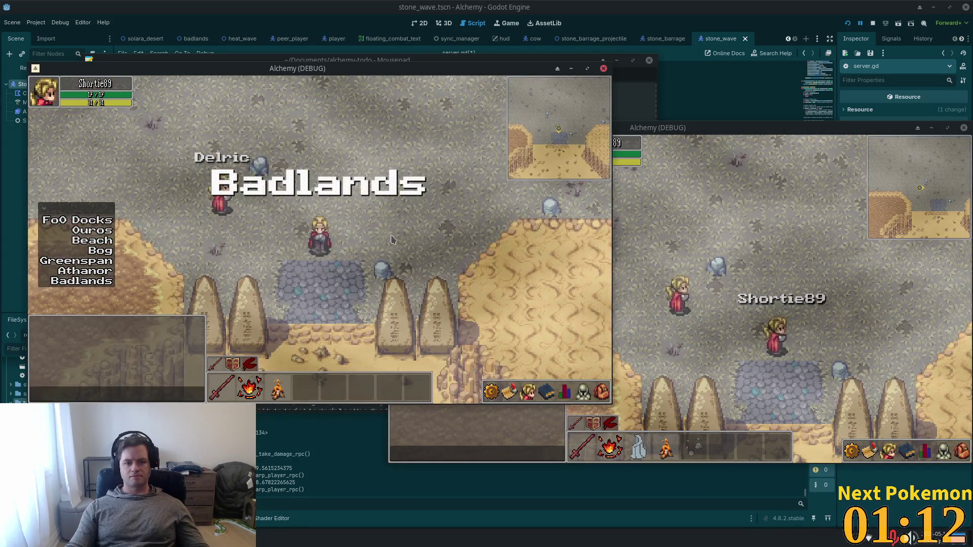
pyautogui.press('w')
pyautogui.press('d')
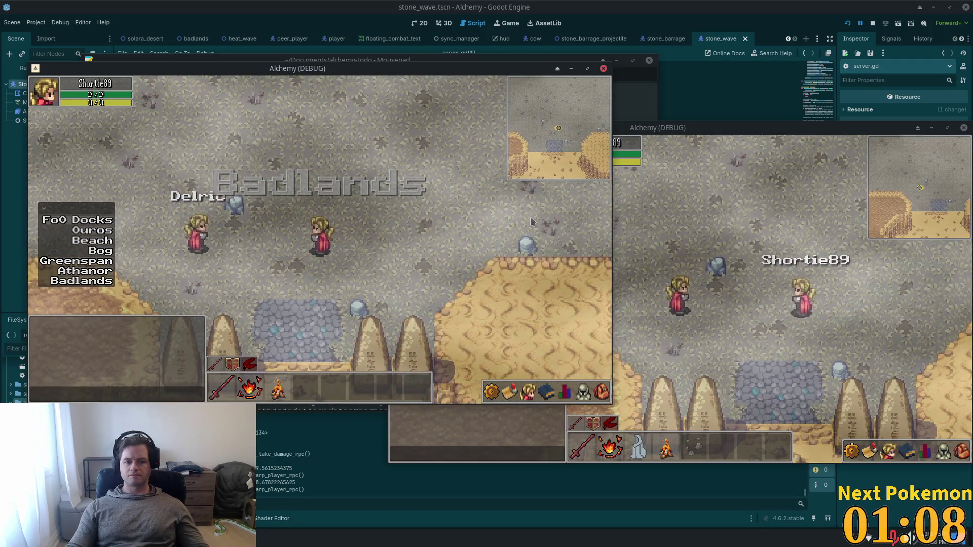
pyautogui.click(660, 138)
pyautogui.moveTo(661, 139); pyautogui.dragTo(480, 126)
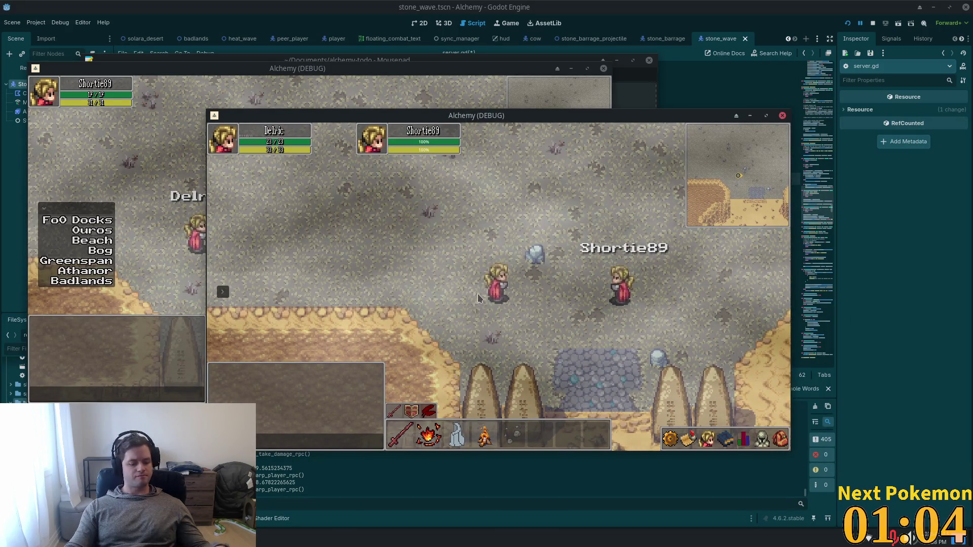
# Launch the Peek screen recorder and fit its frame over the game view
pyautogui.press('super')
pyautogui.write('peek')
pyautogui.press('Return')
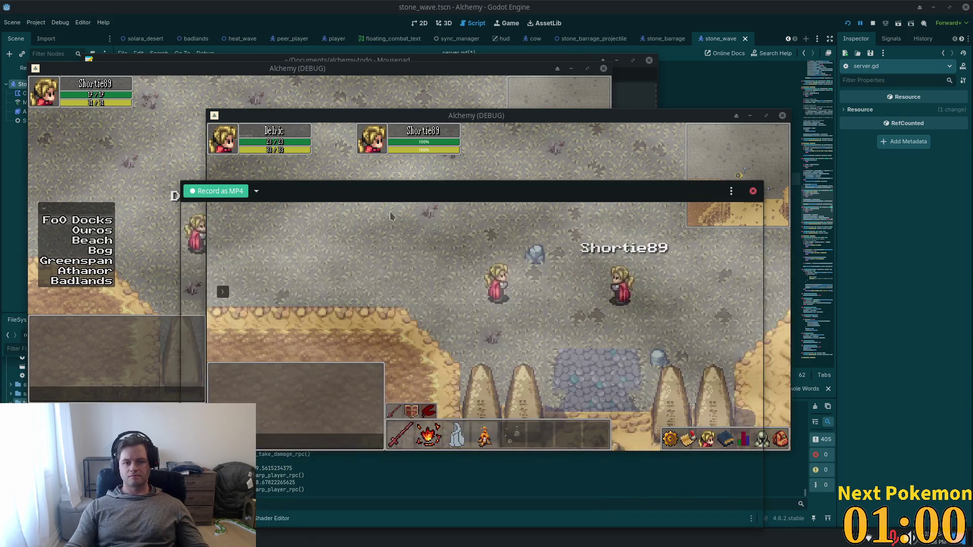
pyautogui.moveTo(357, 181); pyautogui.dragTo(362, 116)
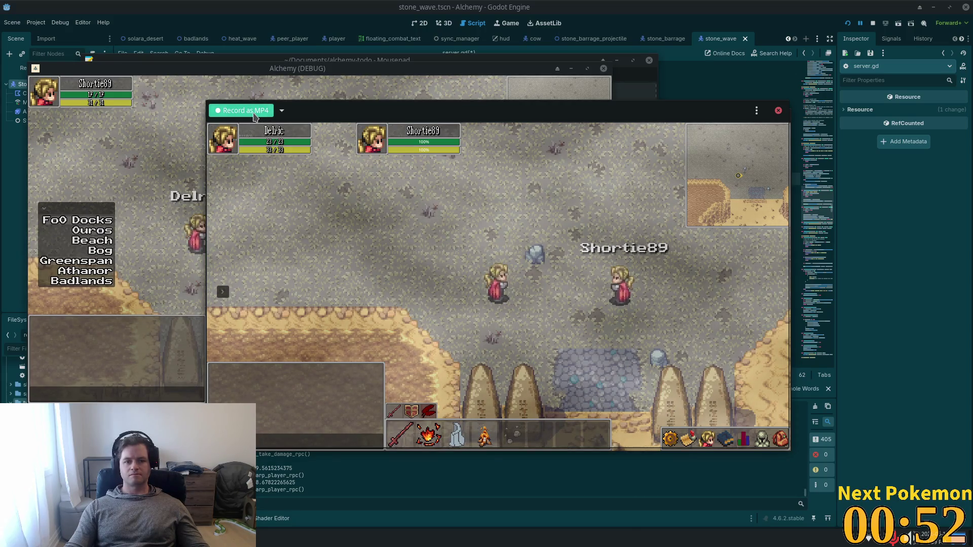
# Record an MP4 clip in Peek of shooting the other player to low health, then stop it
pyautogui.click(254, 117)
pyautogui.click(624, 296)
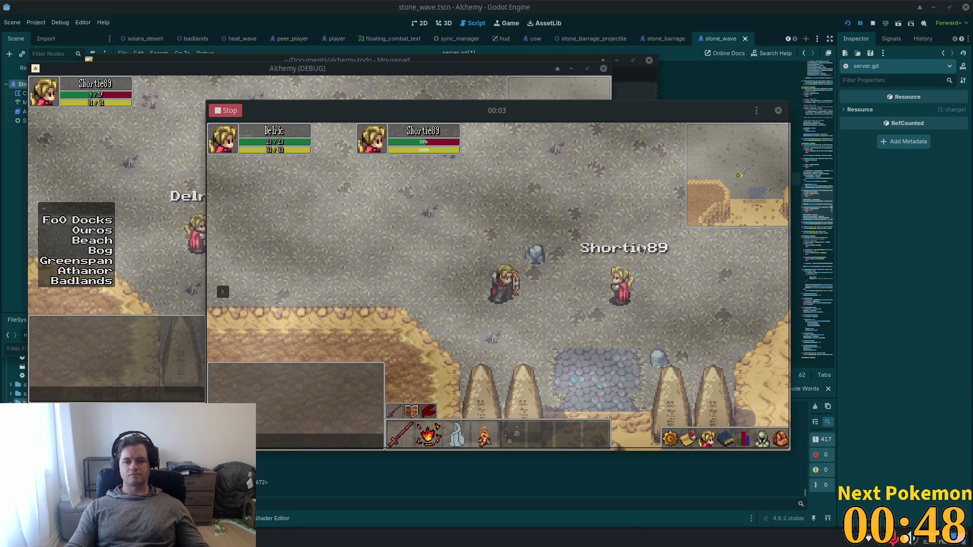
pyautogui.press('w')
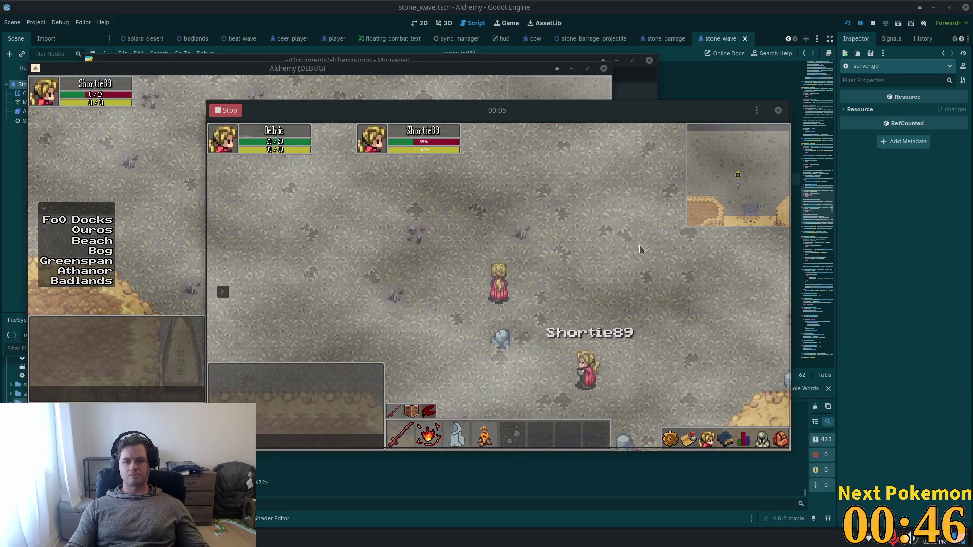
pyautogui.press('d')
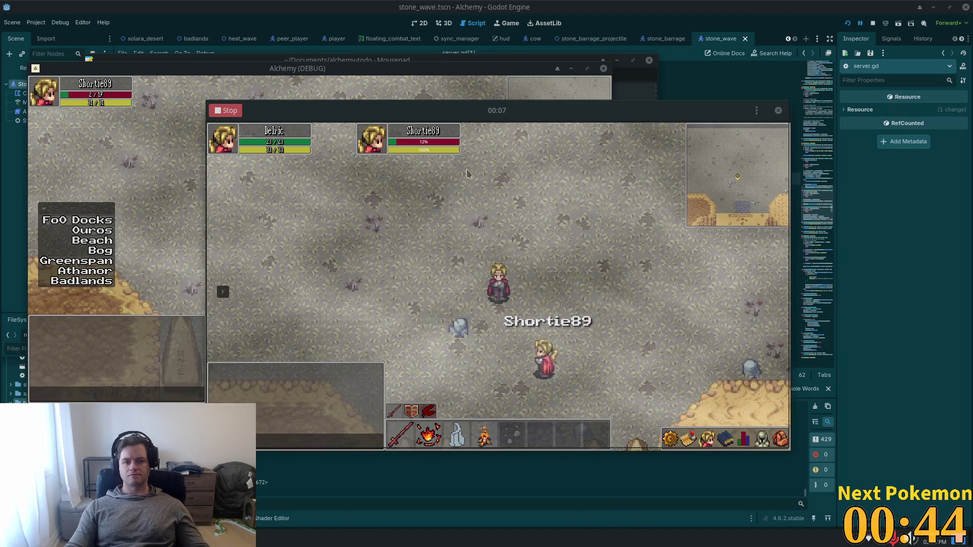
pyautogui.click(230, 112)
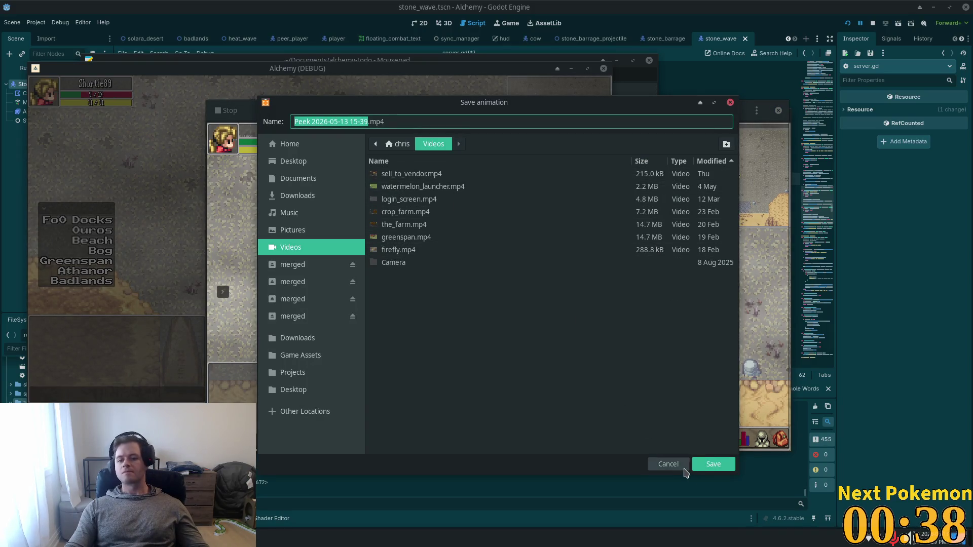
pyautogui.click(703, 465)
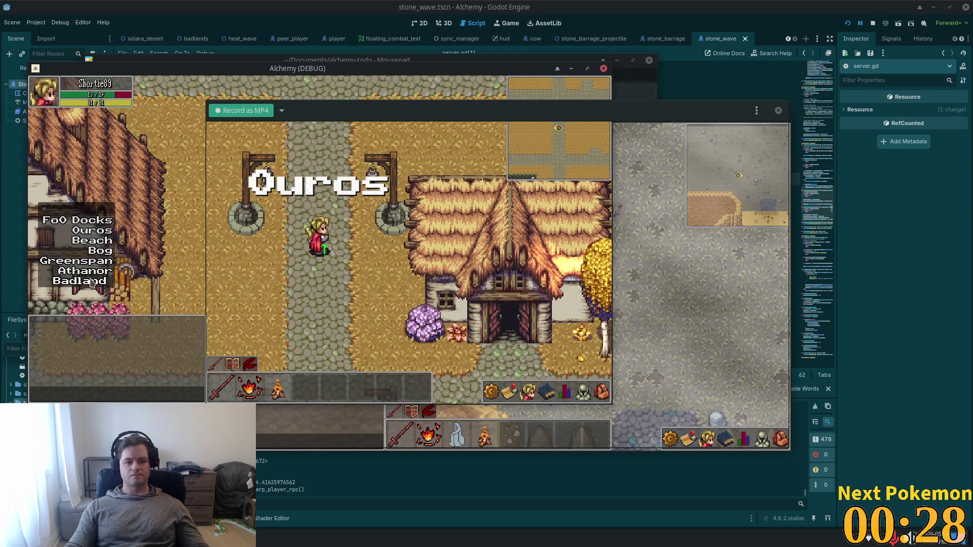
# Teleport back to the Badlands and walk the character right in the game window
pyautogui.click(81, 281)
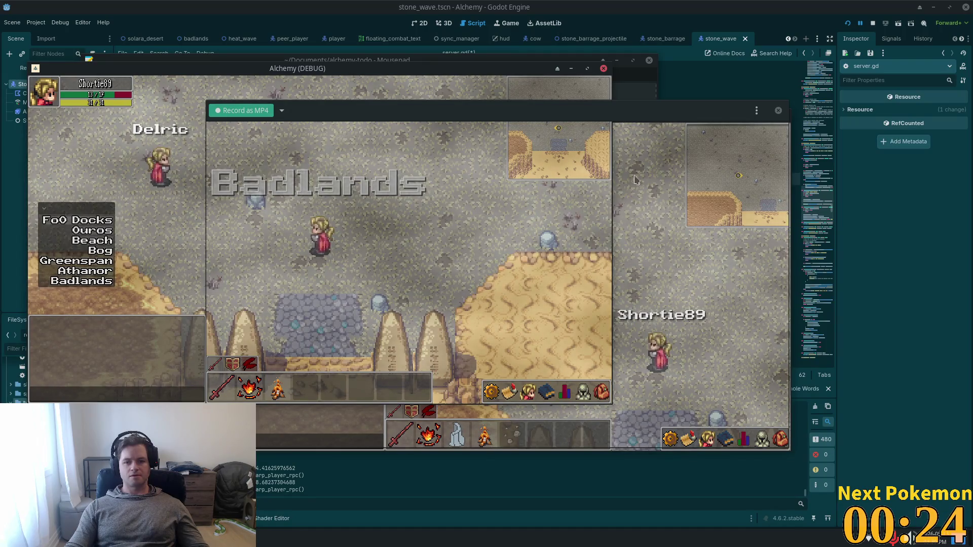
pyautogui.click(519, 105)
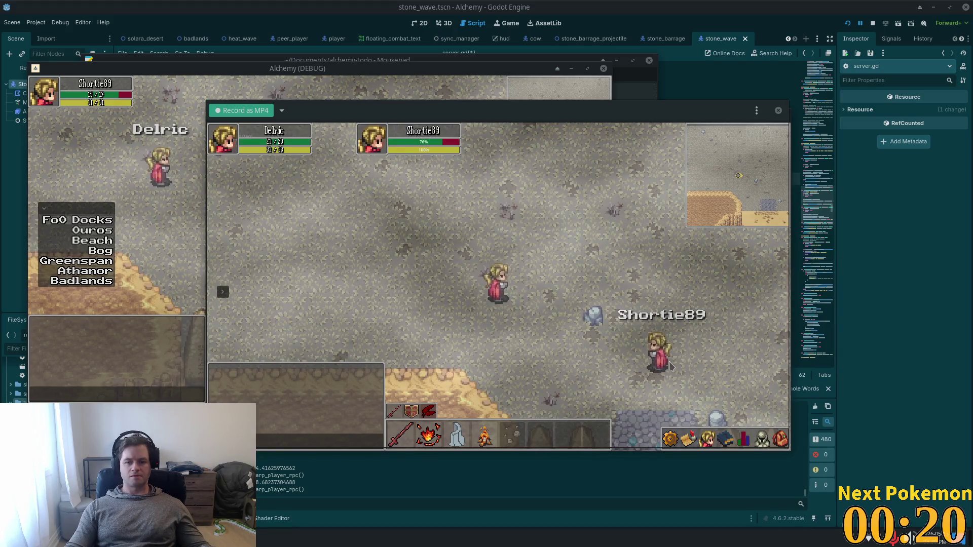
pyautogui.press('d')
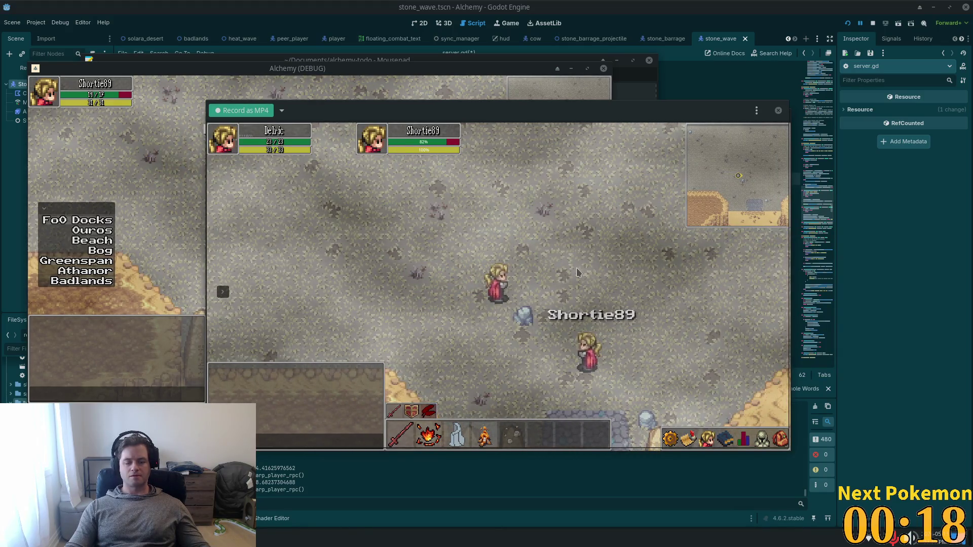
# Record a PvP clip approaching the other player, then stop and save it as PVP.mp4
pyautogui.click(256, 114)
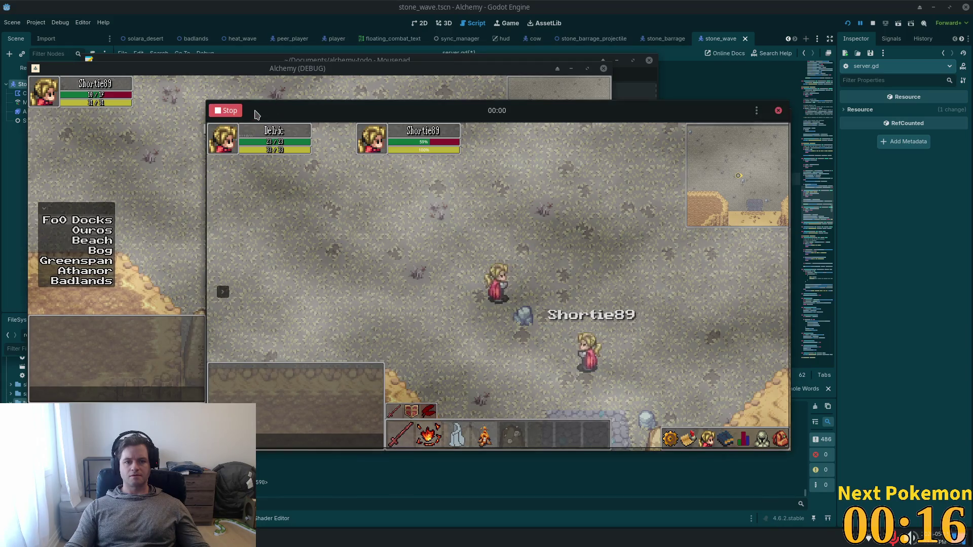
pyautogui.press('w')
pyautogui.press('d')
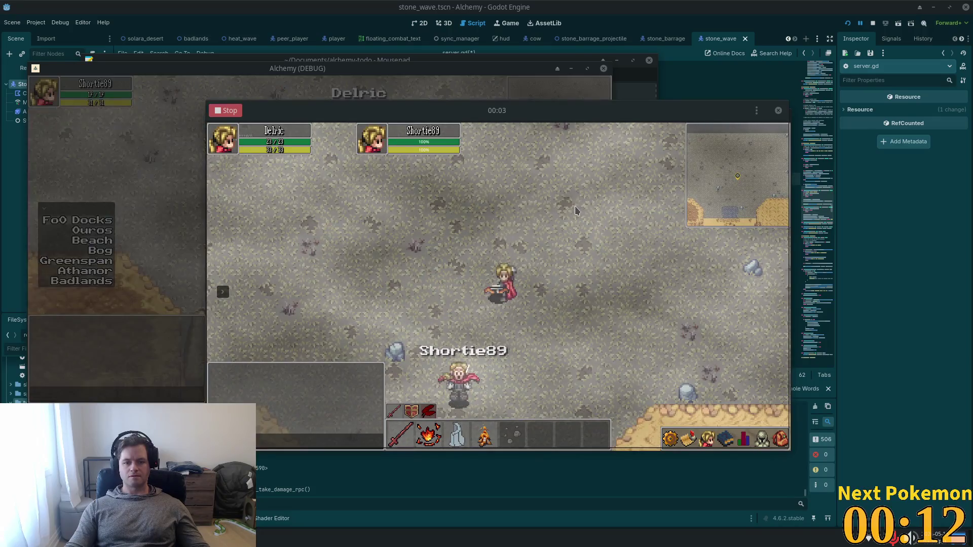
pyautogui.click(237, 112)
pyautogui.write('PVP.mp4')
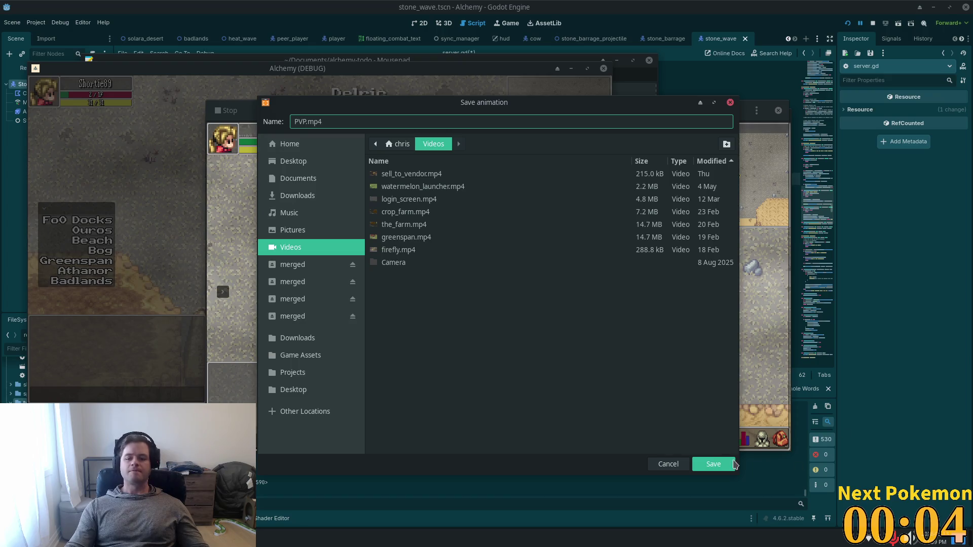
pyautogui.click(714, 465)
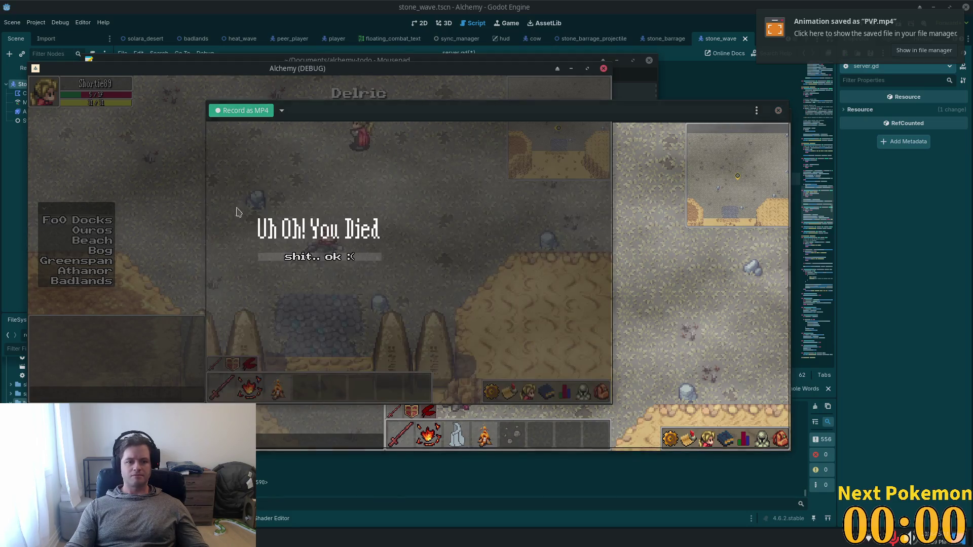
pyautogui.press('s')
pyautogui.press('d')
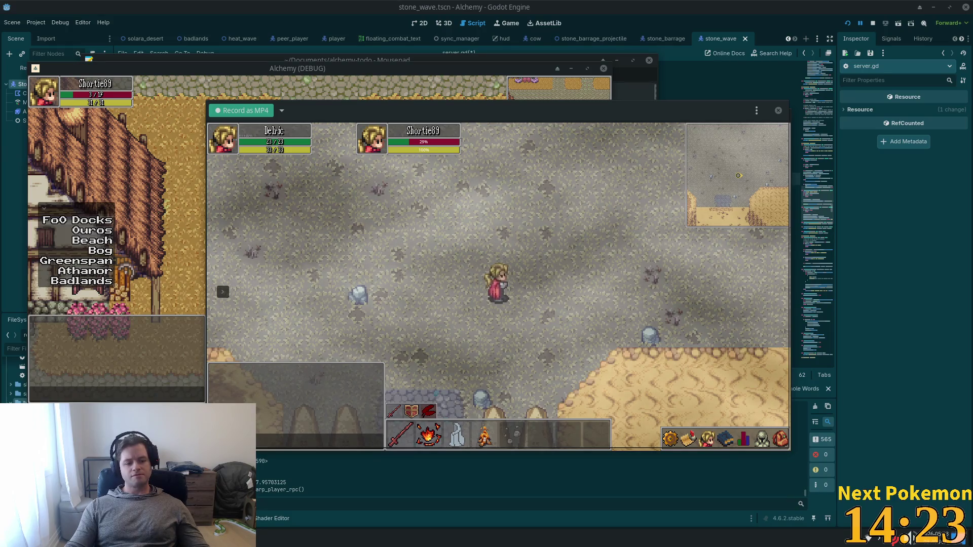
# Switch from the Badlands debug game to the Mousepad todo notes
pyautogui.hotkey('alt', 'Tab')
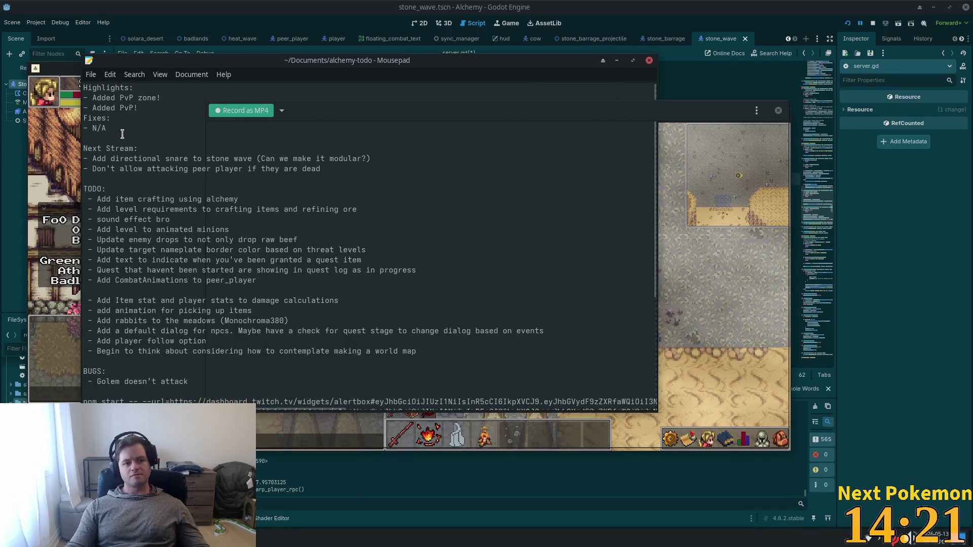
# Review the two PvP highlights and two Next Stream items, then show the winter sheets folder
pyautogui.moveTo(143, 113); pyautogui.dragTo(72, 100)
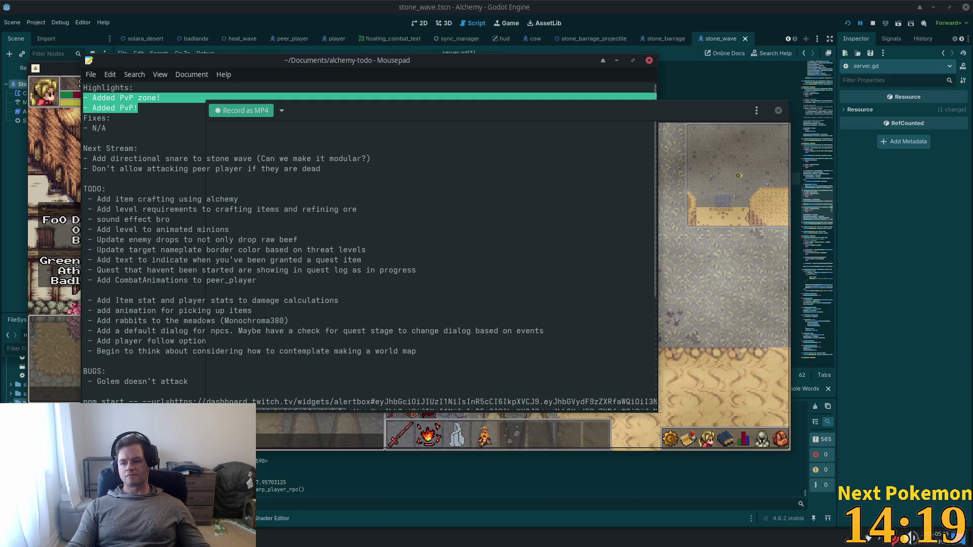
pyautogui.click(73, 100)
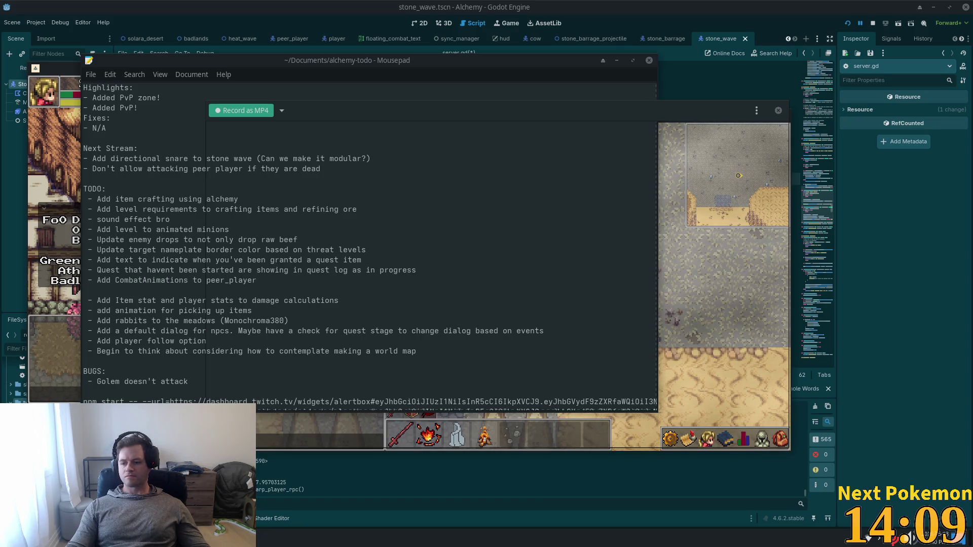
pyautogui.moveTo(352, 168); pyautogui.dragTo(93, 163)
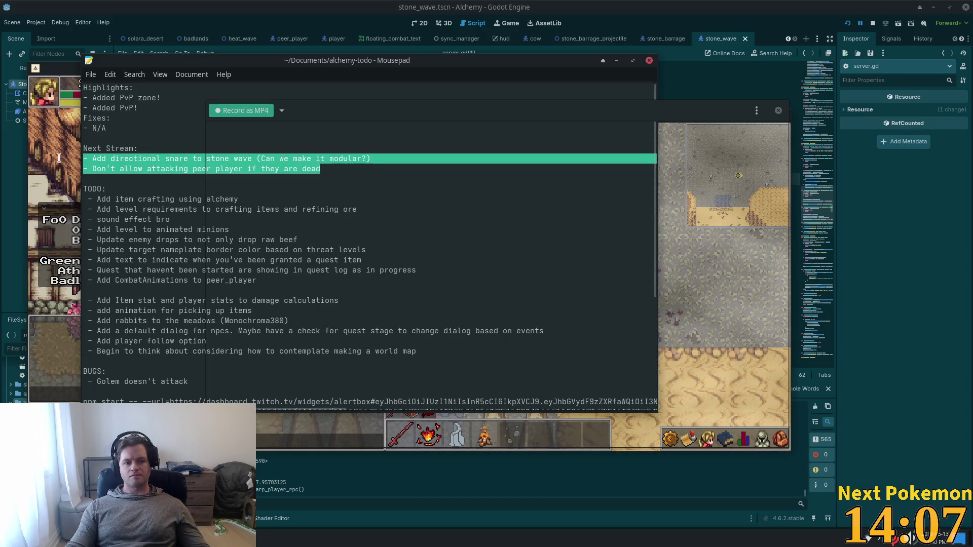
pyautogui.click(92, 163)
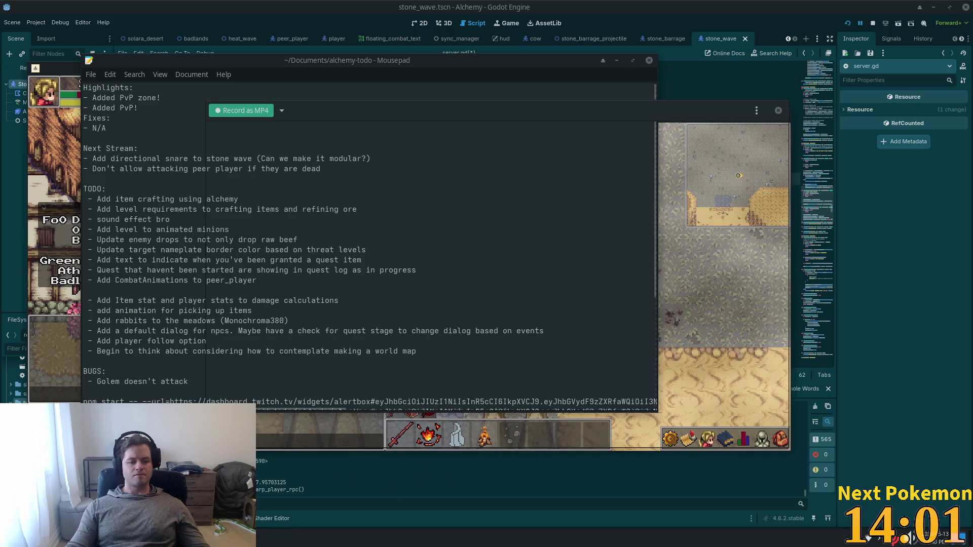
pyautogui.hotkey('alt', 'Tab')
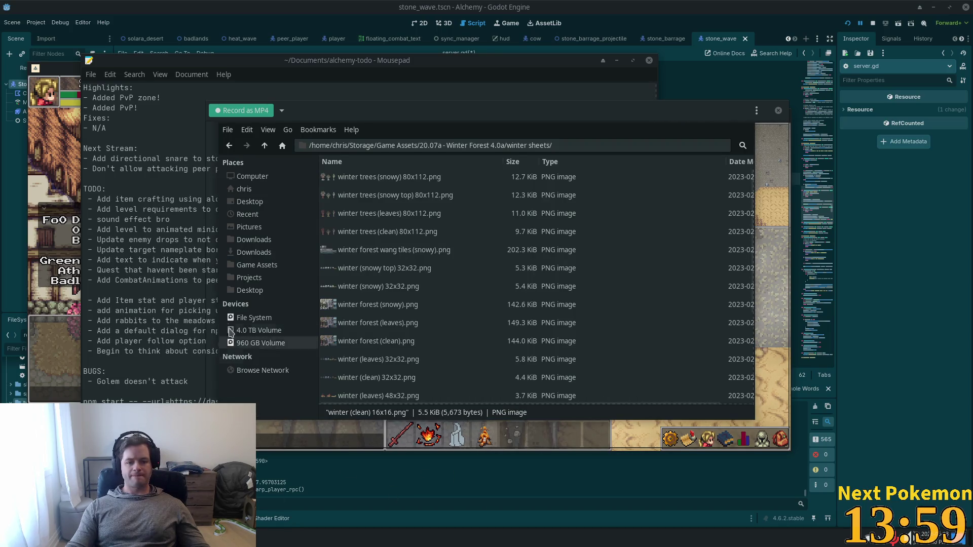